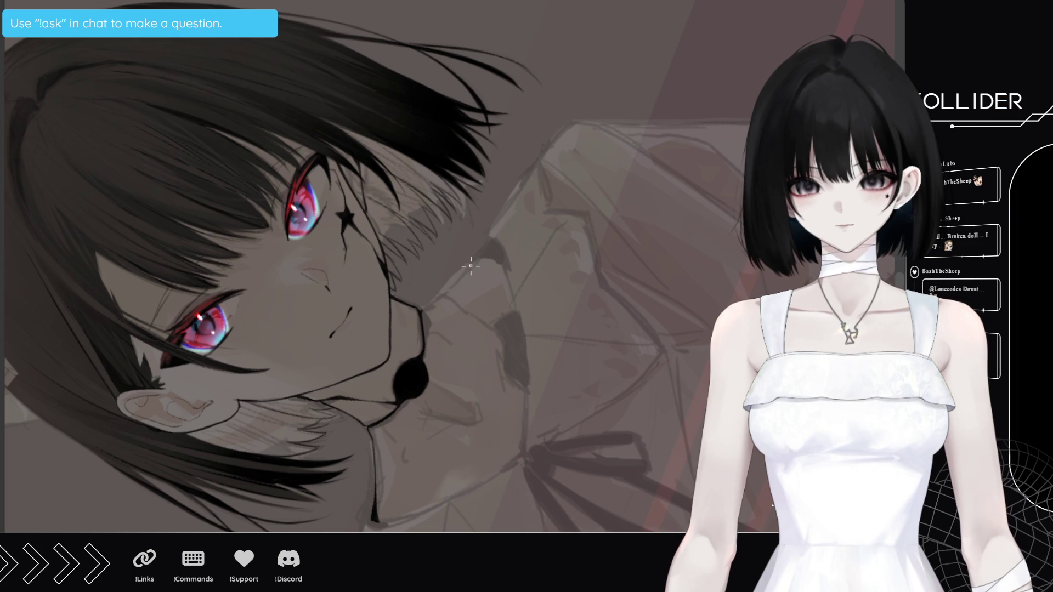
Ink a darker stroke along the collar line below the choker, tilting the canvas to reach it
{"action": "key", "text": "Home"}
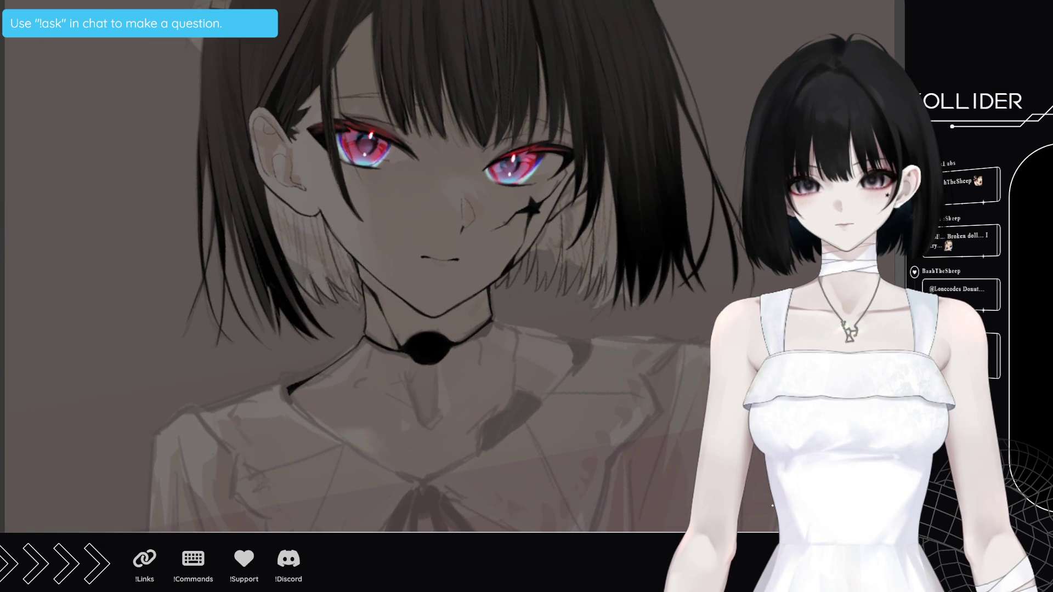
{"action": "left_click_drag", "start_coordinate": [307, 307], "coordinate": [293, 343]}
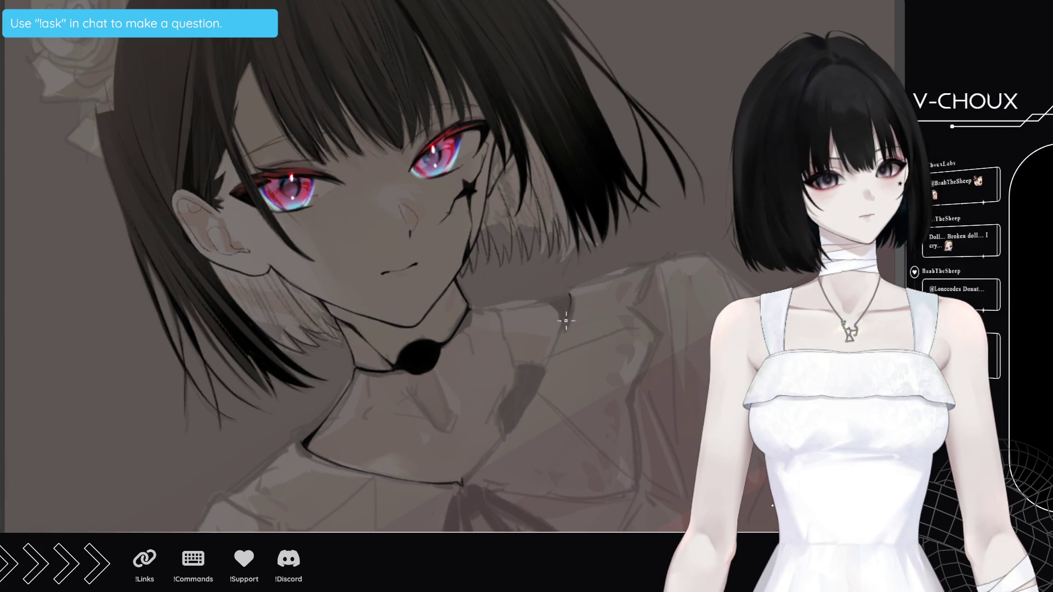
{"action": "left_click_drag", "start_coordinate": [562, 325], "coordinate": [550, 360]}
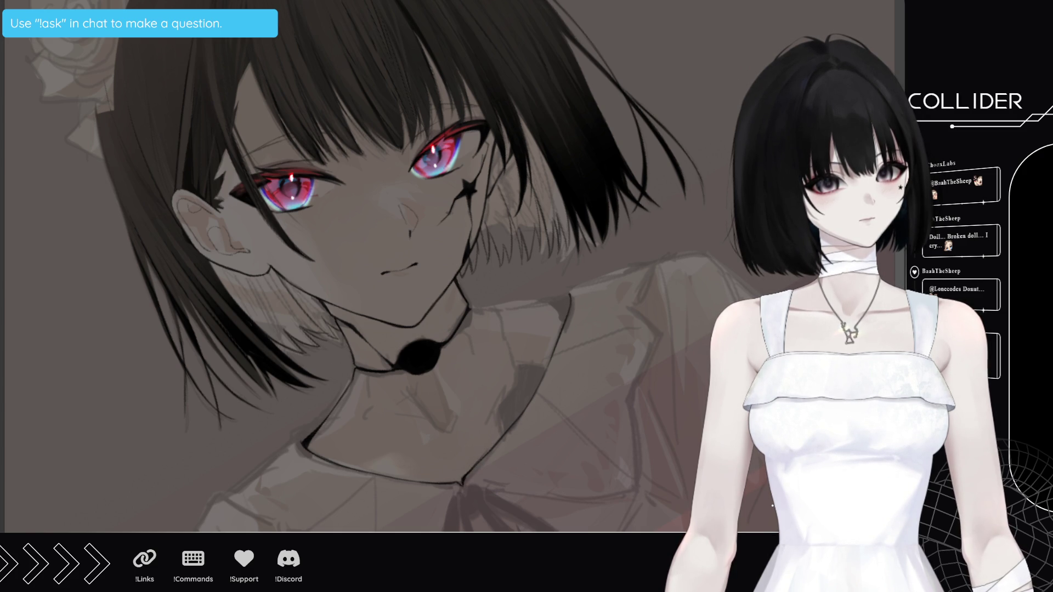
{"action": "key", "text": "End"}
{"action": "key", "text": "End"}
{"action": "key", "text": "End"}
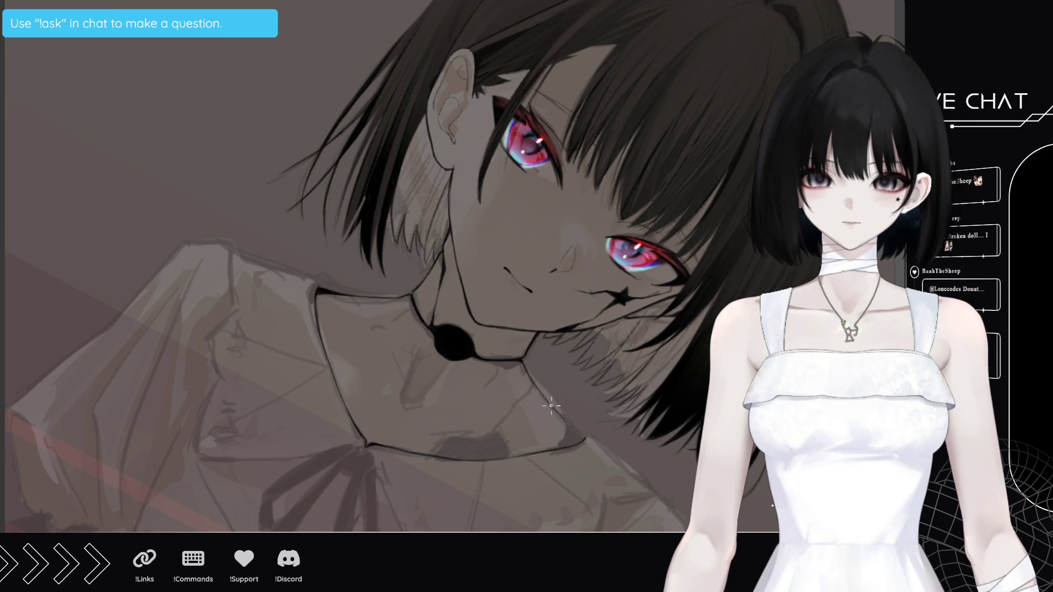
{"action": "key", "text": "Home"}
{"action": "key", "text": "Home"}
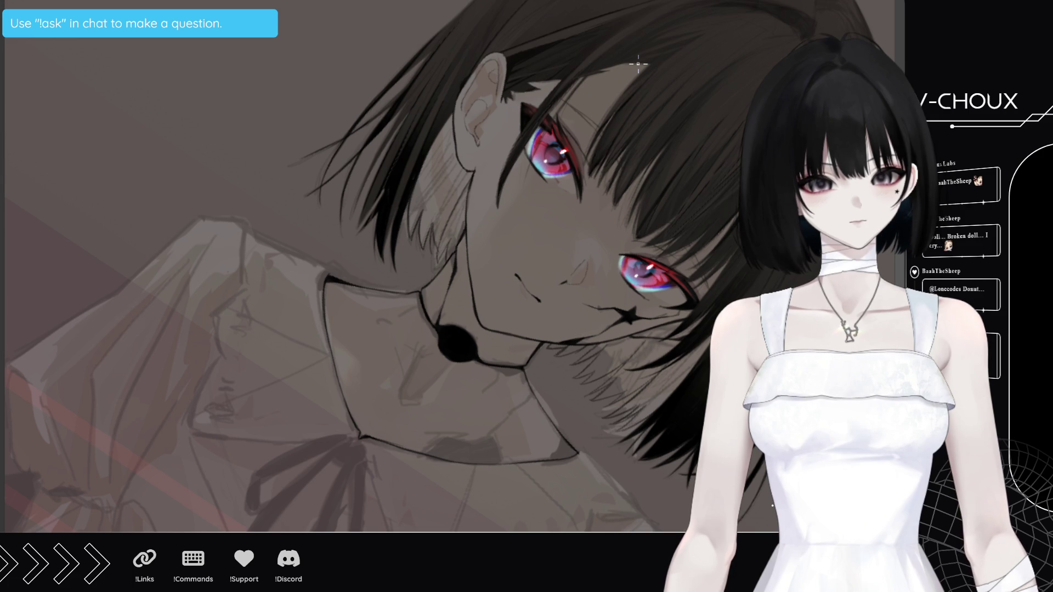
{"action": "key", "text": "ctrl+0"}
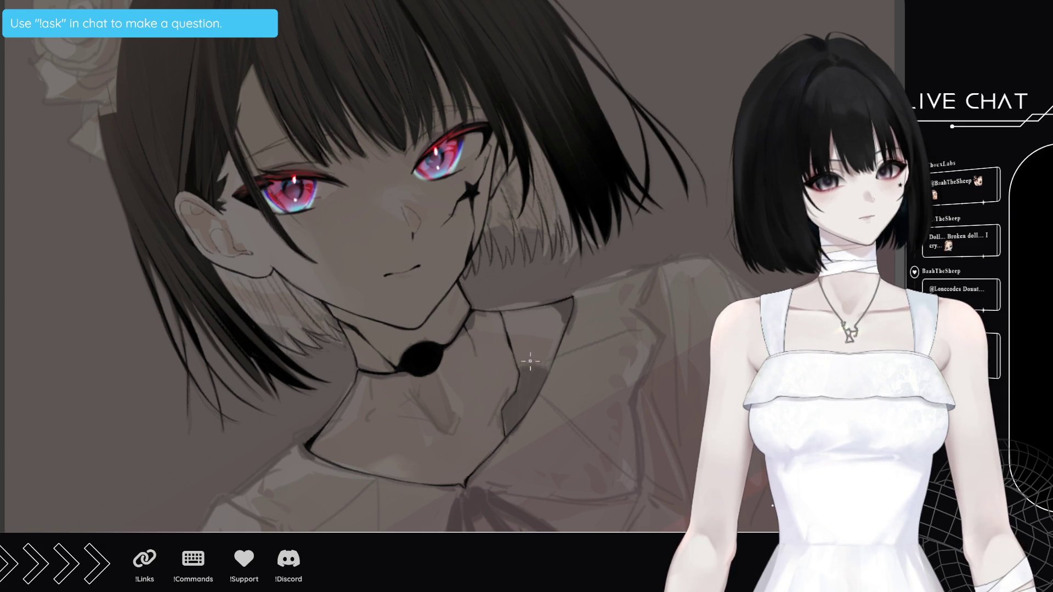
{"action": "key", "text": "ctrl+bracketright"}
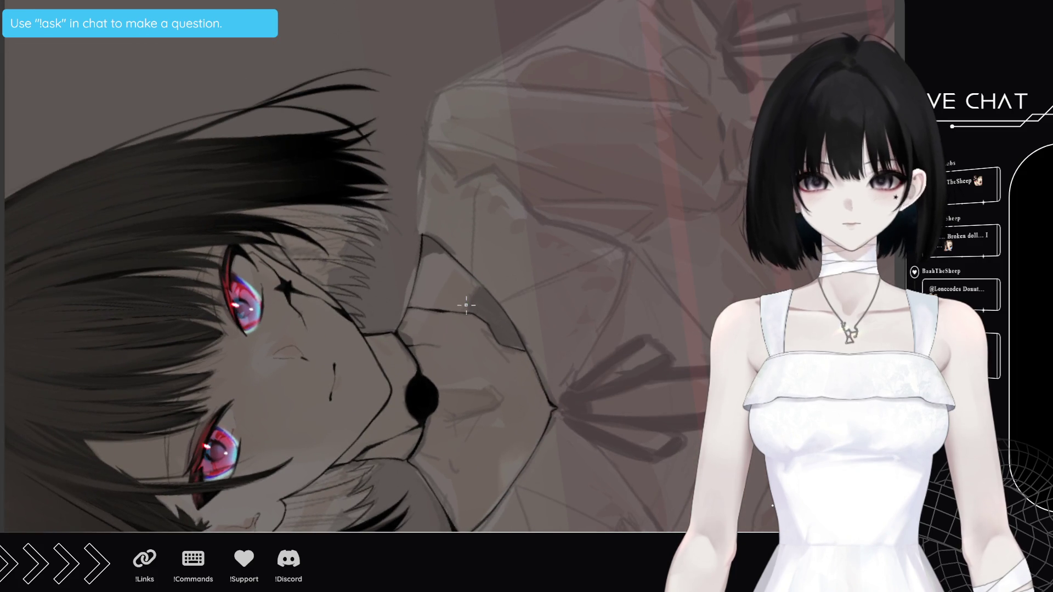
{"action": "key", "text": "ctrl+bracketleft"}
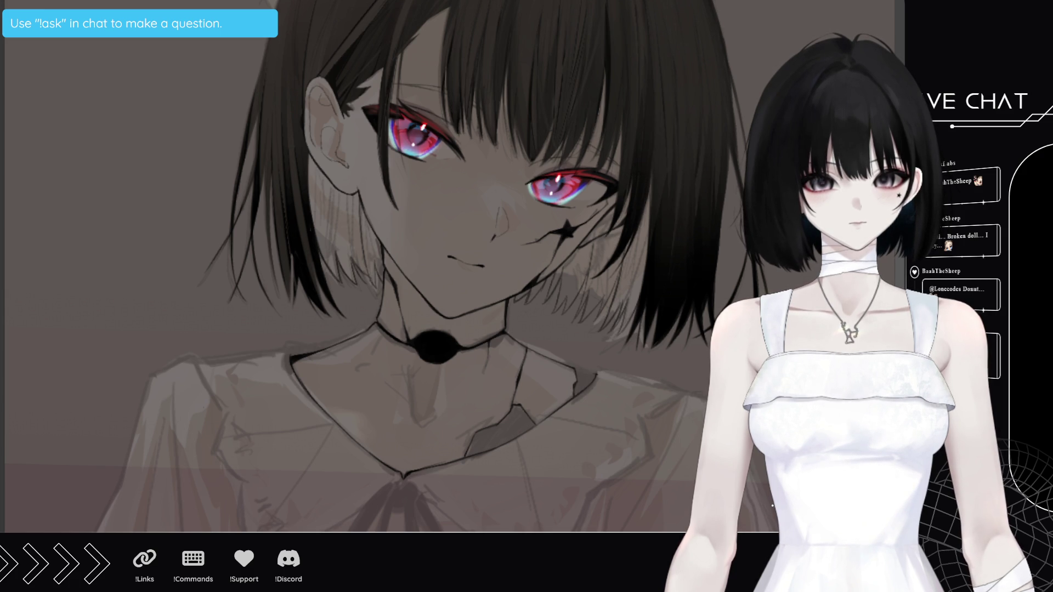
{"action": "key", "text": "r"}
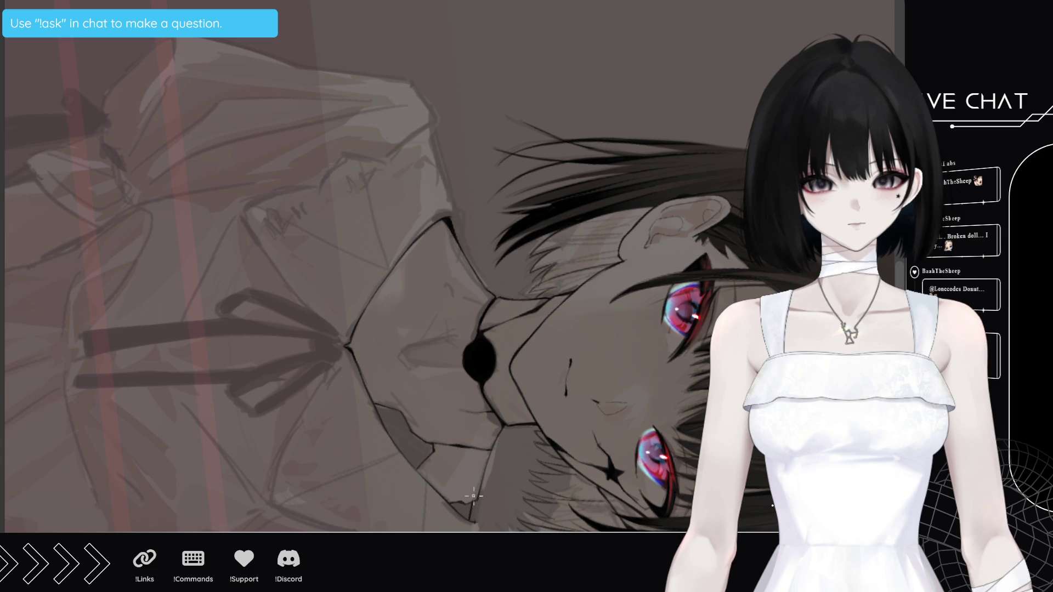
{"action": "key", "text": "r"}
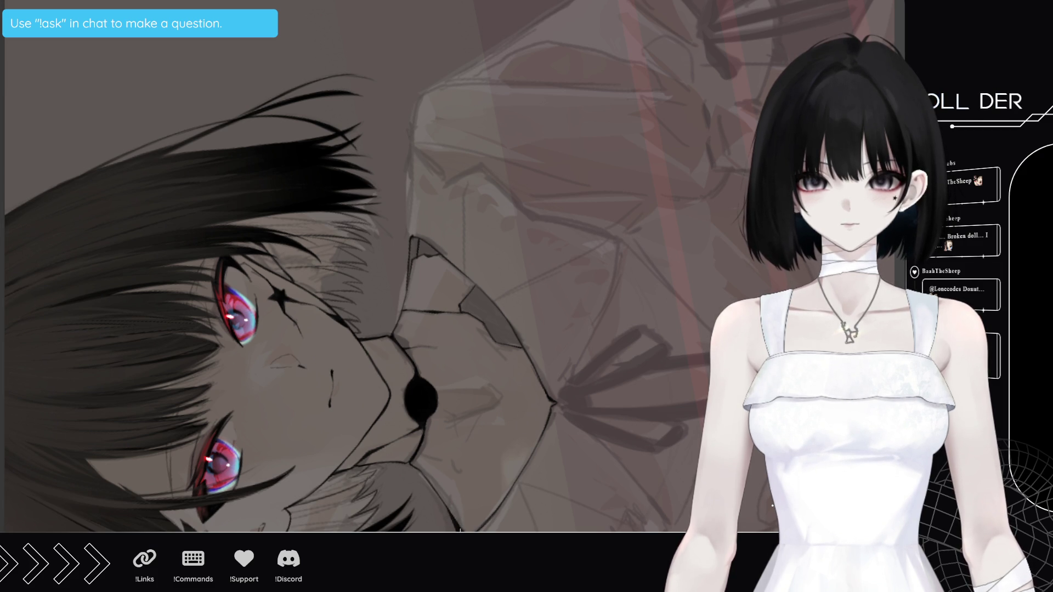
{"action": "key", "text": "ctrl+0"}
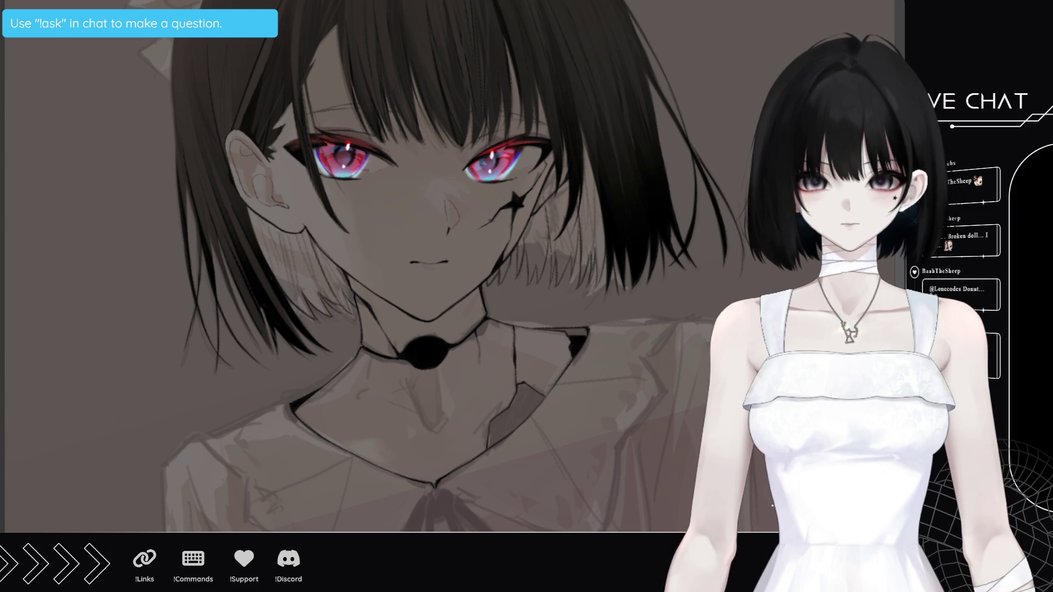
{"action": "scroll", "coordinate": [458, 384], "scroll_direction": "down", "scroll_amount": 2}
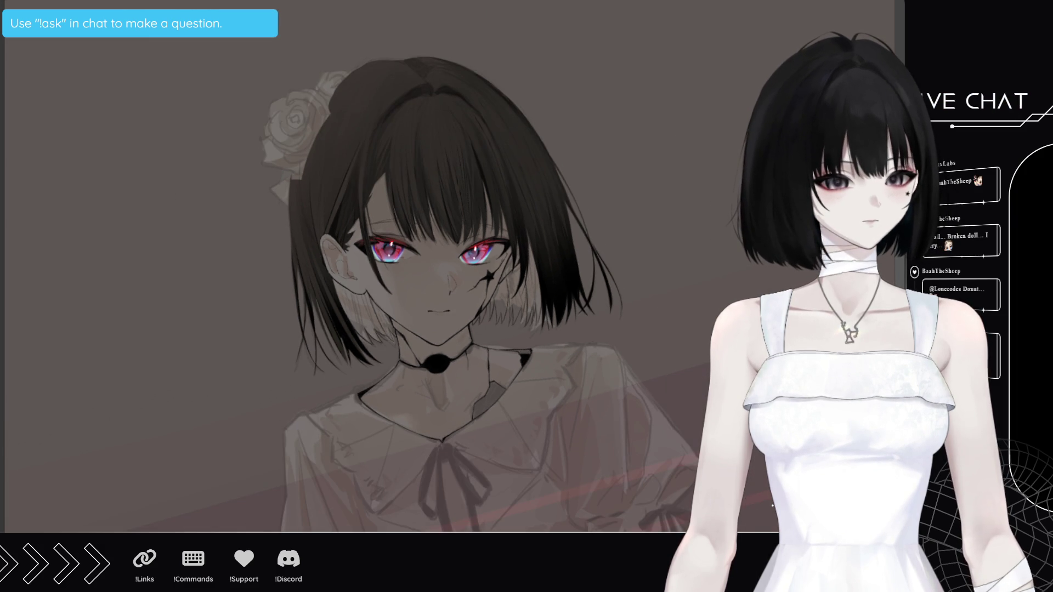
Hide the blouse-and-rose sketch and brown background layers, then zoom in on the collar
{"action": "key", "text": "ctrl+z"}
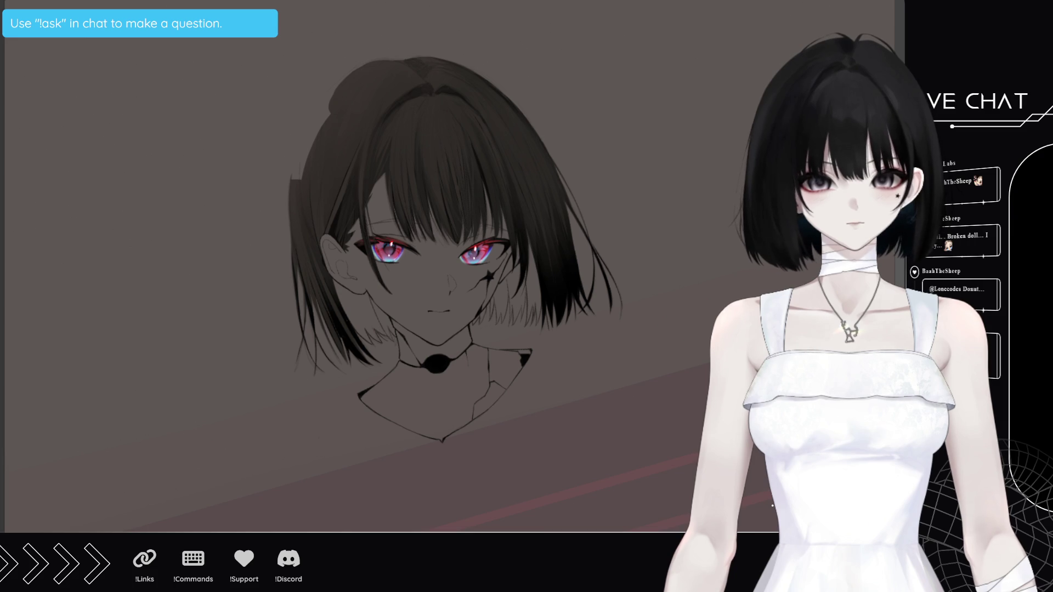
{"action": "key", "text": "ctrl+z"}
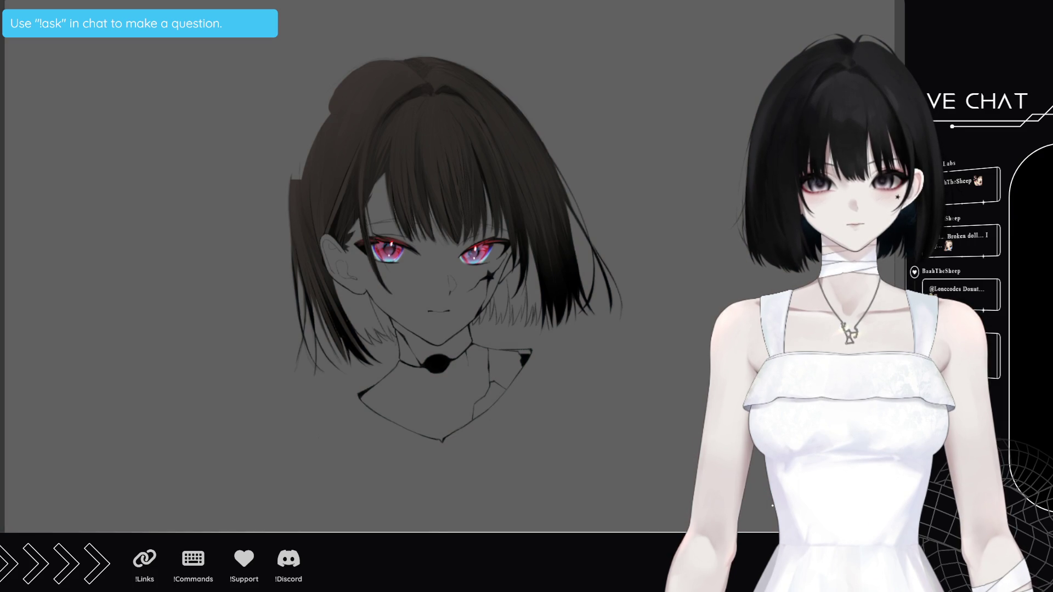
{"action": "left_click_drag", "start_coordinate": [494, 263], "coordinate": [520, 350]}
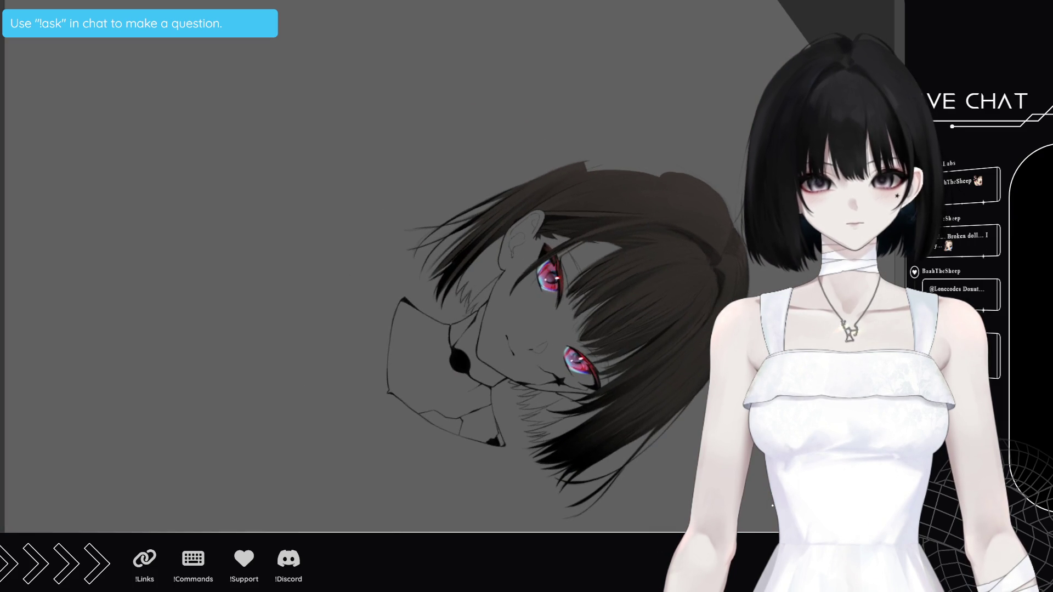
{"action": "scroll", "coordinate": [520, 350], "scroll_direction": "up", "scroll_amount": 5}
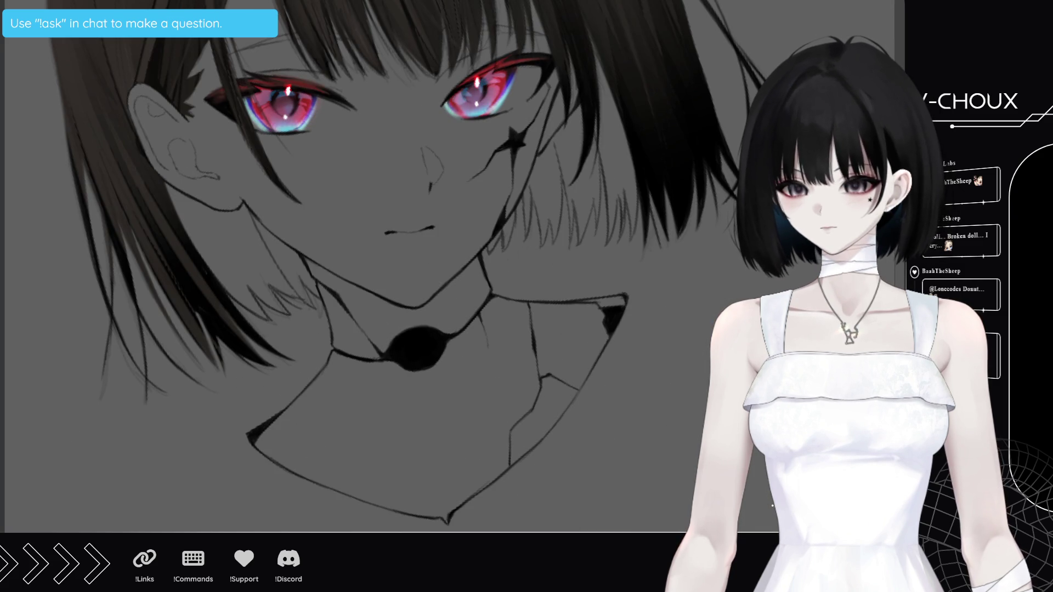
Hatch solid black shading in angular patches along the right side of the collar
{"action": "mouse_move", "coordinate": [555, 406]}
{"action": "left_mouse_down"}
{"action": "mouse_move", "coordinate": [516, 458]}
{"action": "mouse_move", "coordinate": [565, 402]}
{"action": "mouse_move", "coordinate": [516, 431]}
{"action": "mouse_move", "coordinate": [543, 401]}
{"action": "left_mouse_up"}
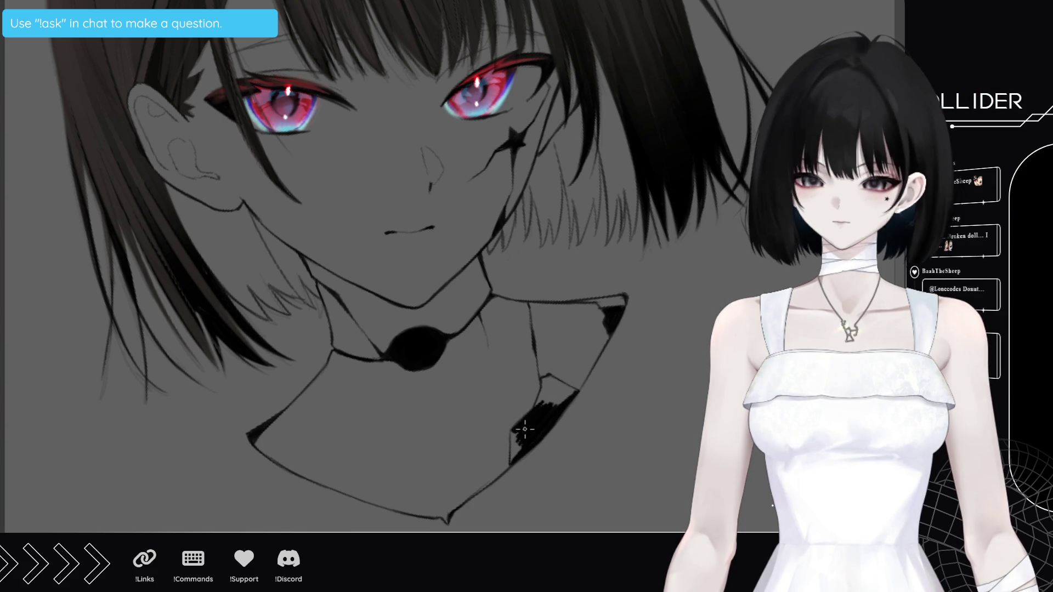
{"action": "left_click_drag", "start_coordinate": [521, 439], "coordinate": [510, 465]}
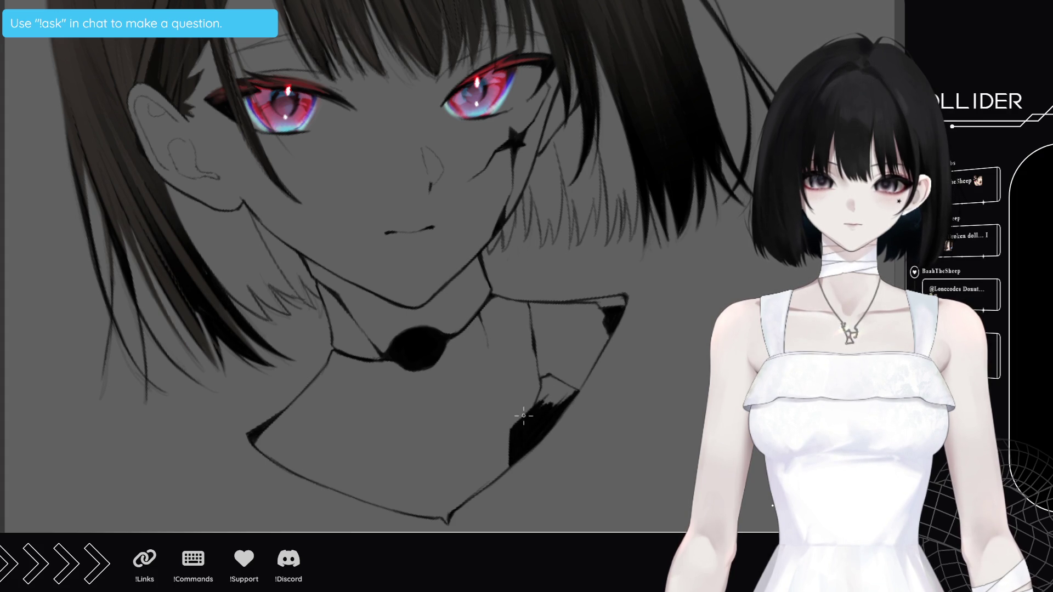
{"action": "mouse_move", "coordinate": [540, 393]}
{"action": "left_mouse_down"}
{"action": "mouse_move", "coordinate": [546, 410]}
{"action": "mouse_move", "coordinate": [557, 379]}
{"action": "mouse_move", "coordinate": [583, 401]}
{"action": "mouse_move", "coordinate": [589, 372]}
{"action": "left_mouse_up"}
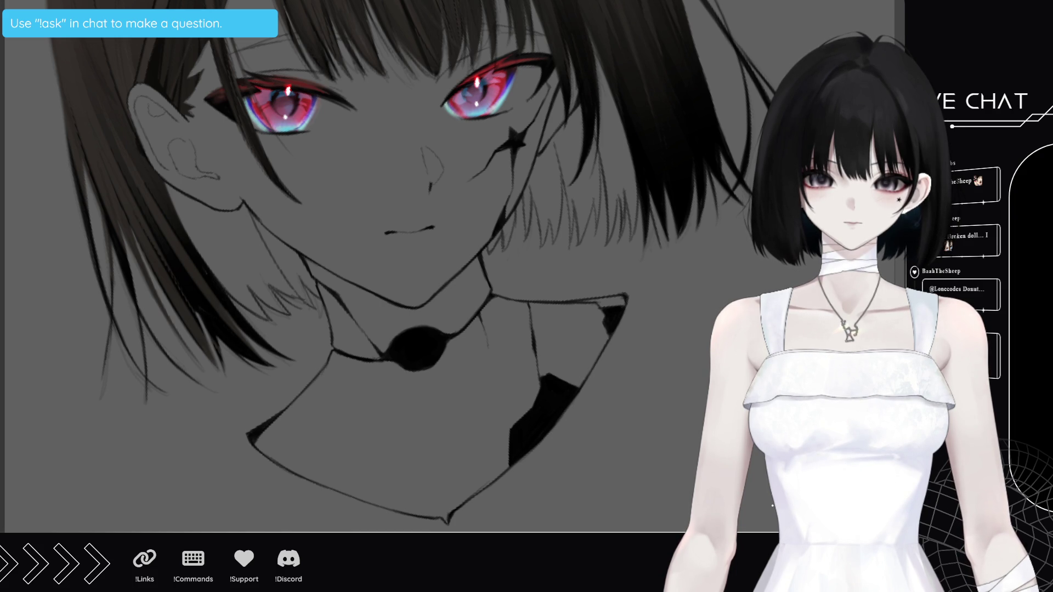
{"action": "scroll", "coordinate": [417, 307], "scroll_direction": "down", "scroll_amount": 5}
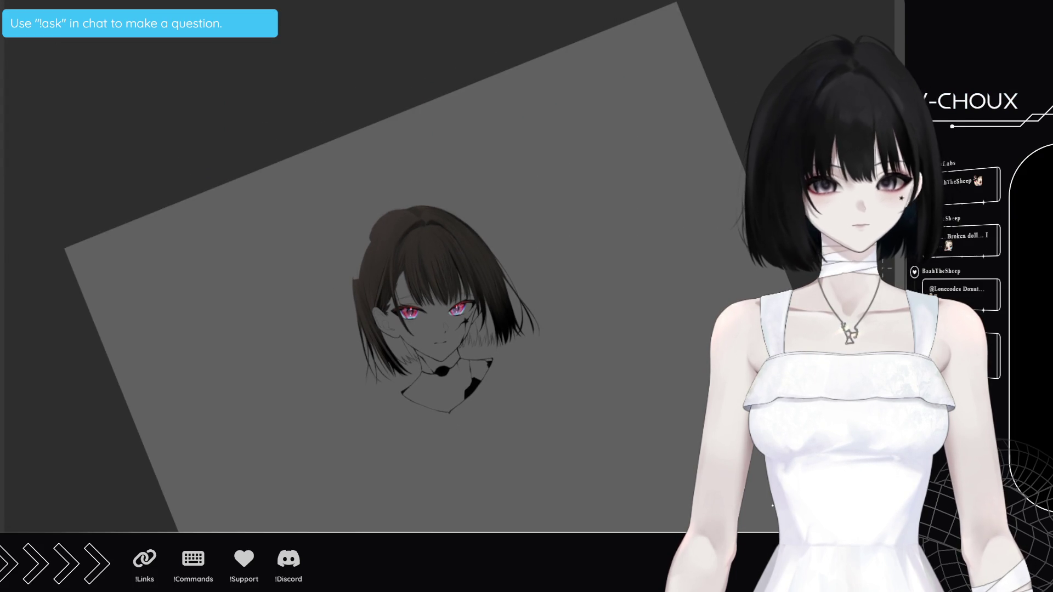
Hide the dress sketch layer and check the inked head against the faint body sketch
{"action": "scroll", "coordinate": [417, 274], "scroll_direction": "down", "scroll_amount": 3}
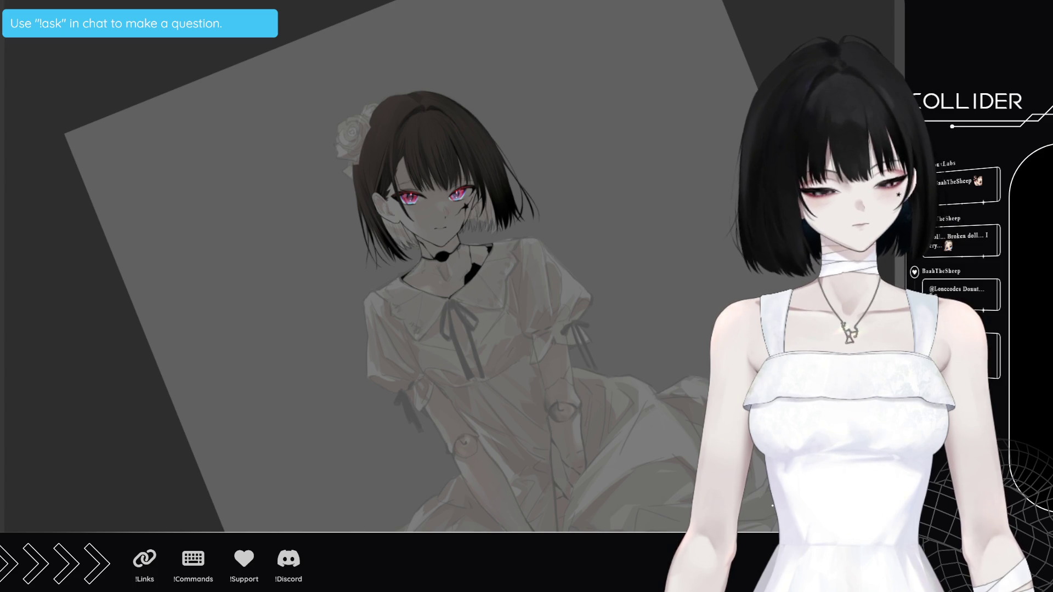
{"action": "key", "text": "ctrl+z"}
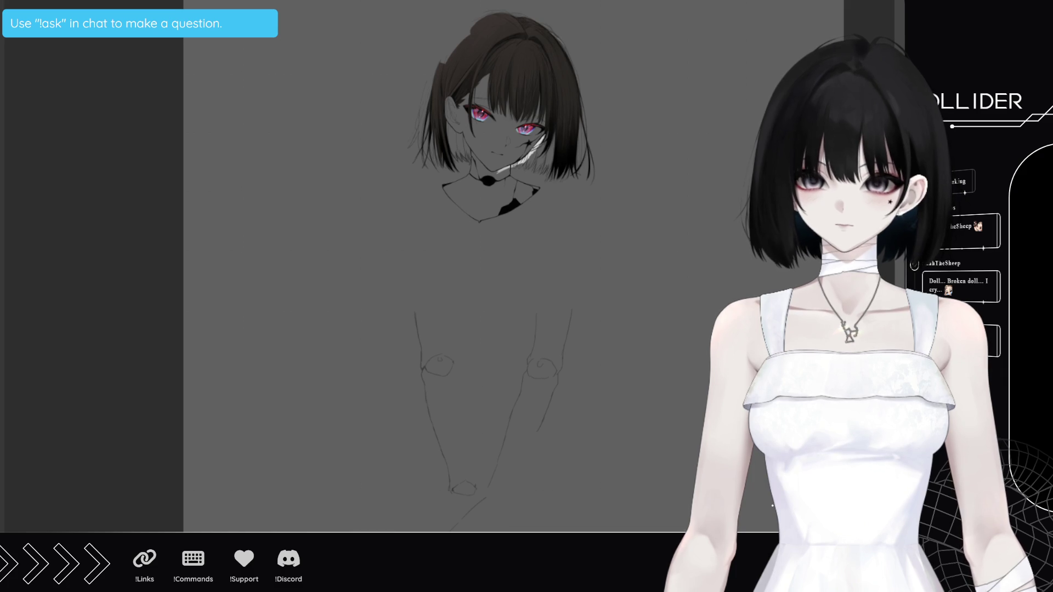
{"action": "scroll", "coordinate": [532, 30], "scroll_direction": "up", "scroll_amount": 5}
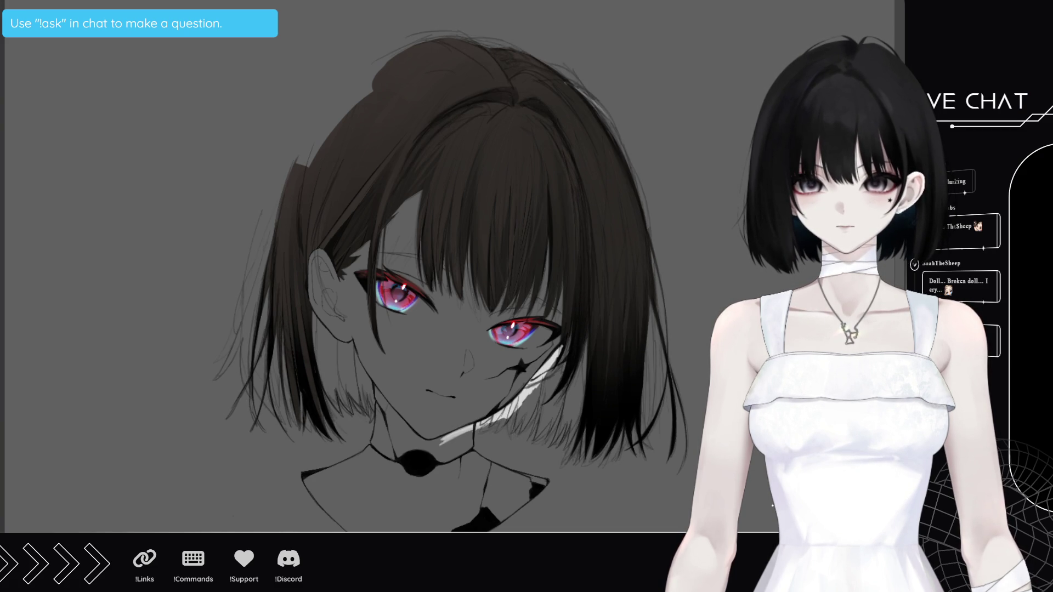
{"action": "key", "text": "ctrl+z"}
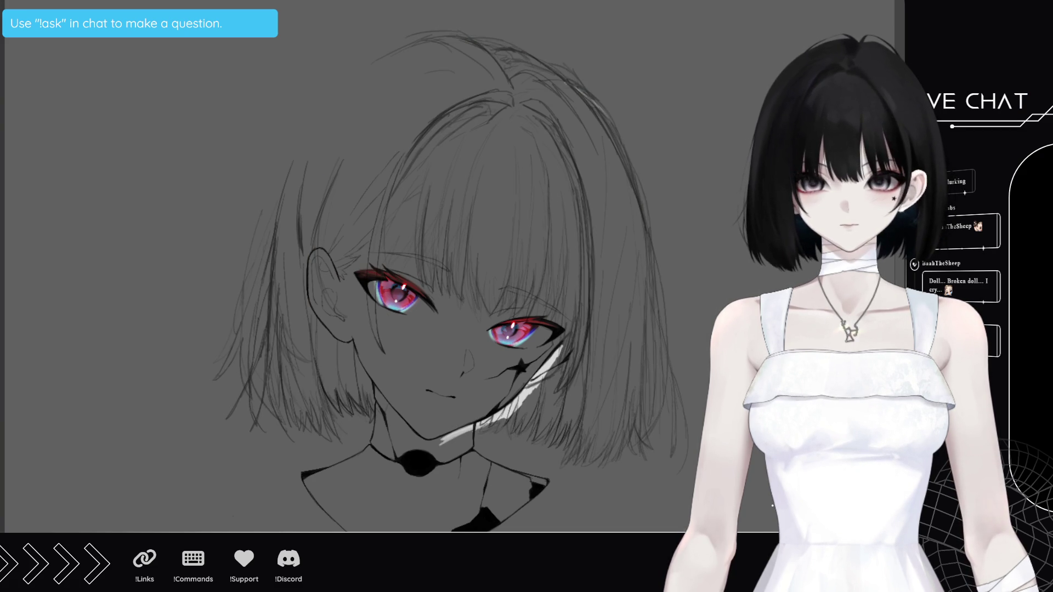
{"action": "key", "text": "ctrl+z"}
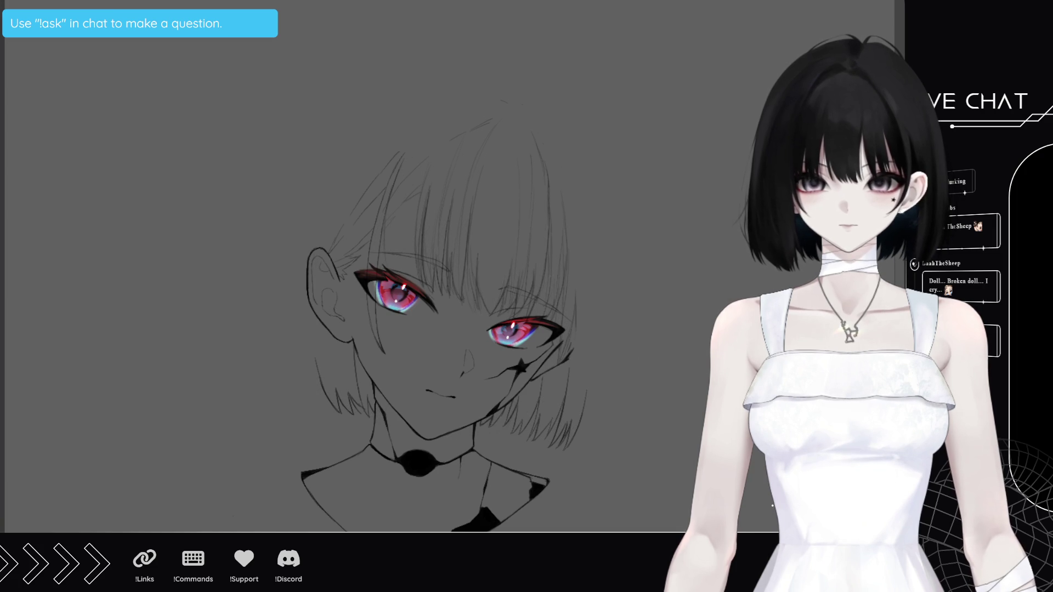
{"action": "key", "text": "ctrl+y"}
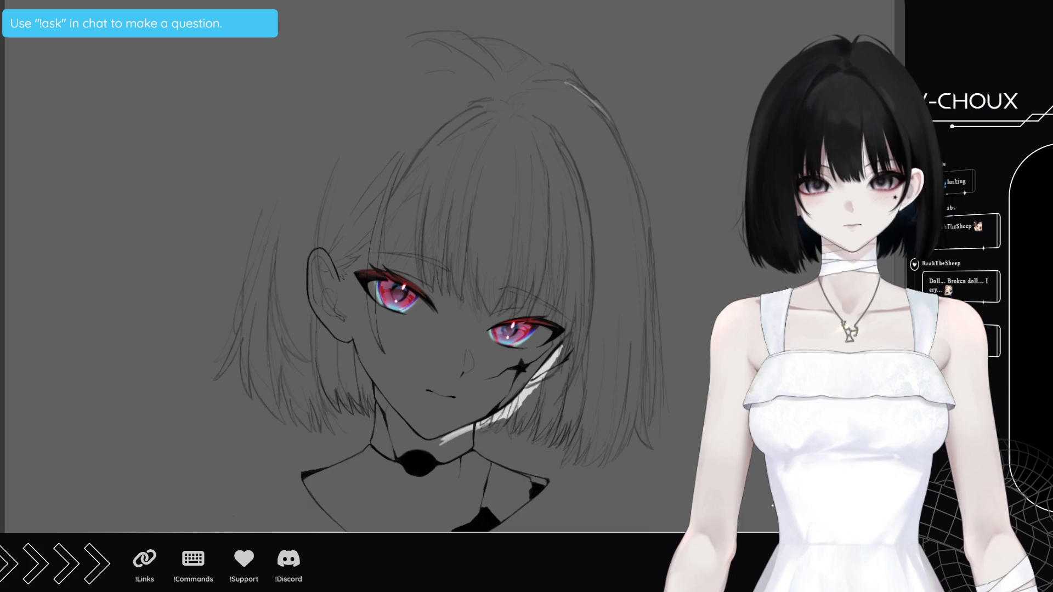
{"action": "key", "text": "ctrl+z"}
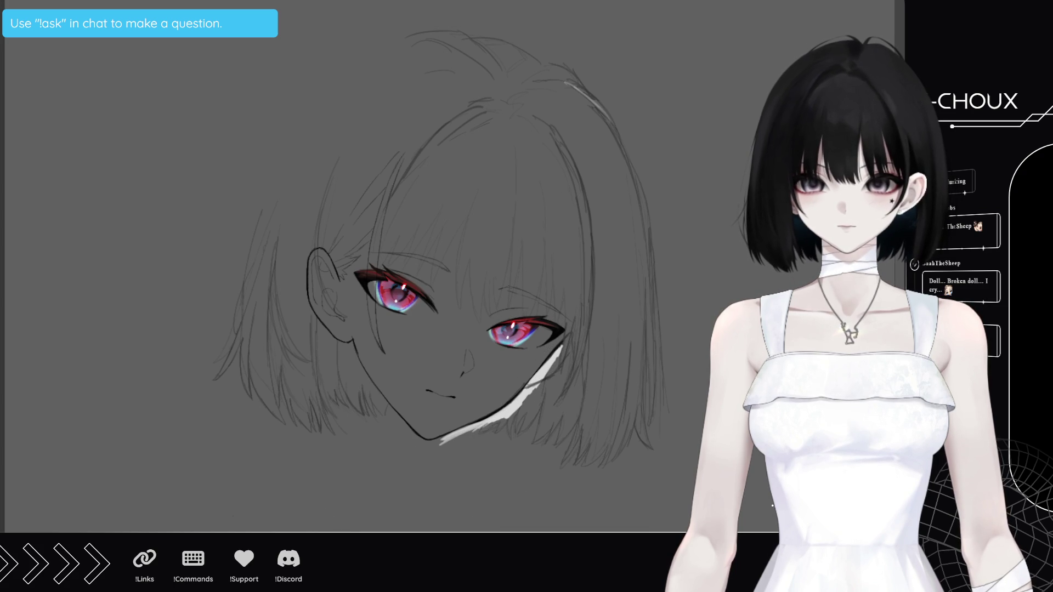
{"action": "key", "text": "ctrl+y"}
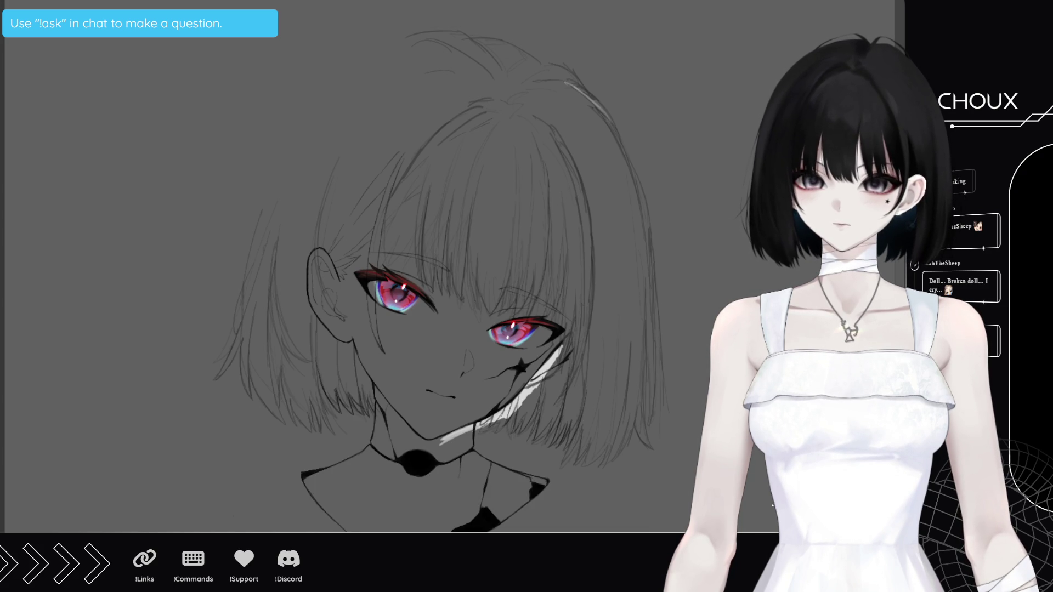
{"action": "key", "text": "ctrl+z"}
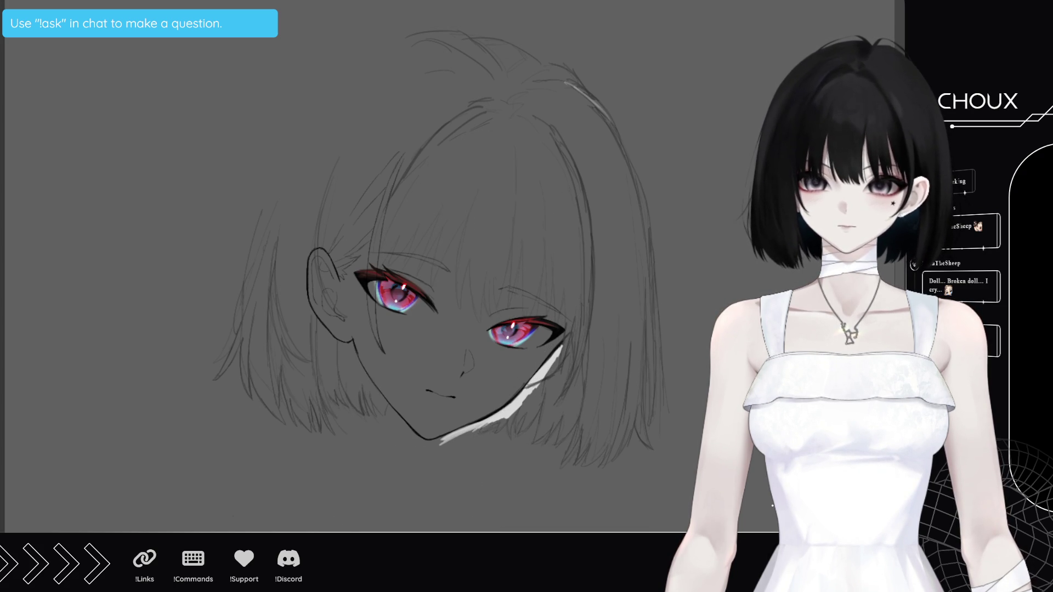
{"action": "key", "text": "ctrl+y"}
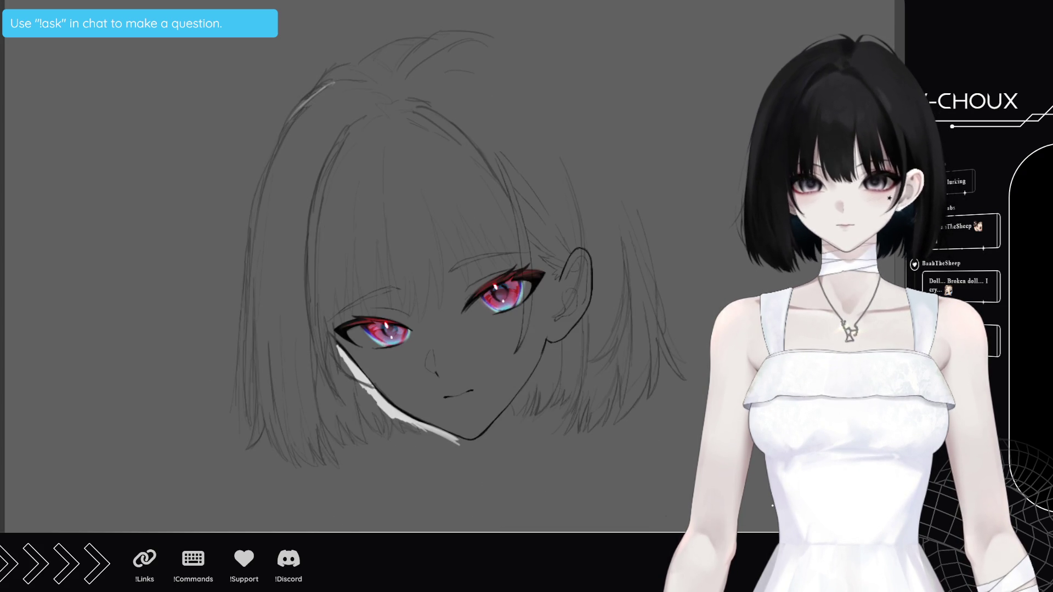
{"action": "key", "text": "ctrl+z"}
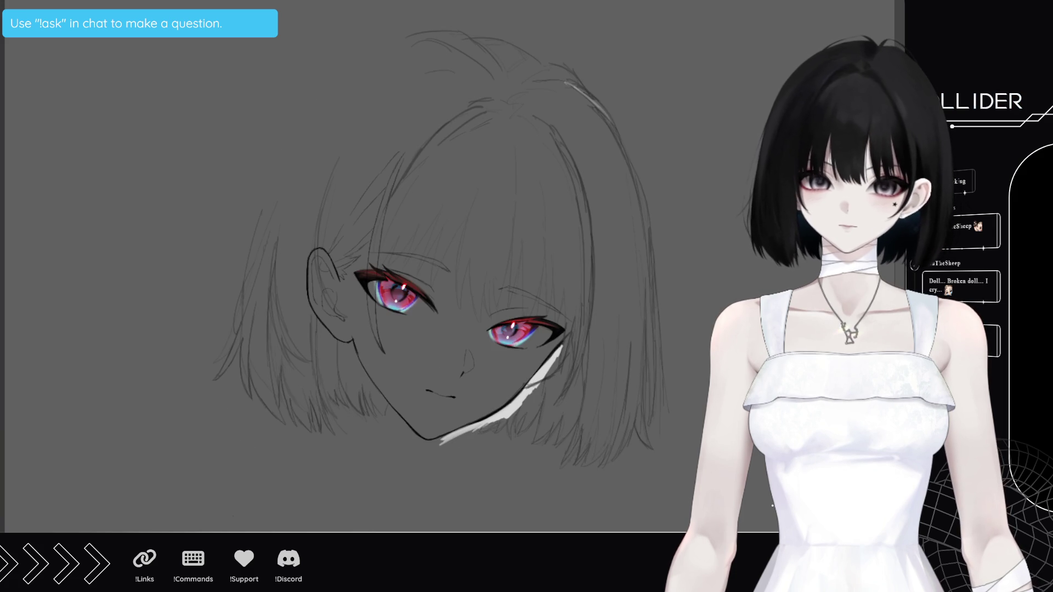
{"action": "key", "text": "ctrl+y"}
{"action": "key", "text": "ctrl+z"}
{"action": "key", "text": "ctrl+y"}
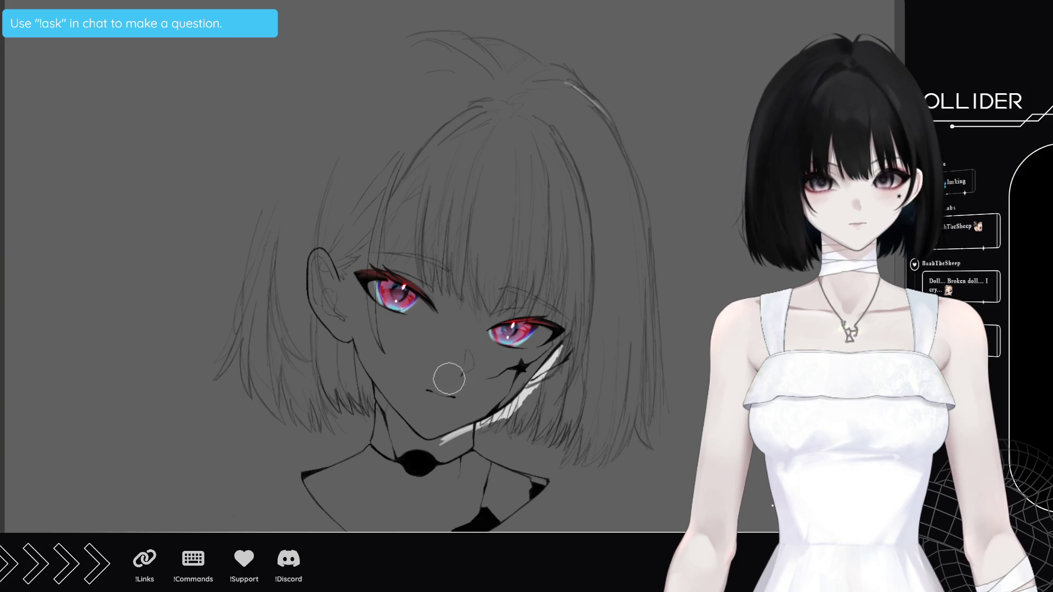
{"action": "key", "text": "ctrl+z"}
{"action": "key", "text": "ctrl+y"}
{"action": "key", "text": "ctrl+z"}
{"action": "key", "text": "ctrl+y"}
{"action": "key", "text": "ctrl+z"}
{"action": "key", "text": "ctrl+z"}
{"action": "key", "text": "ctrl+z"}
{"action": "key", "text": "ctrl+y"}
{"action": "key", "text": "ctrl+z"}
{"action": "key", "text": "ctrl+y"}
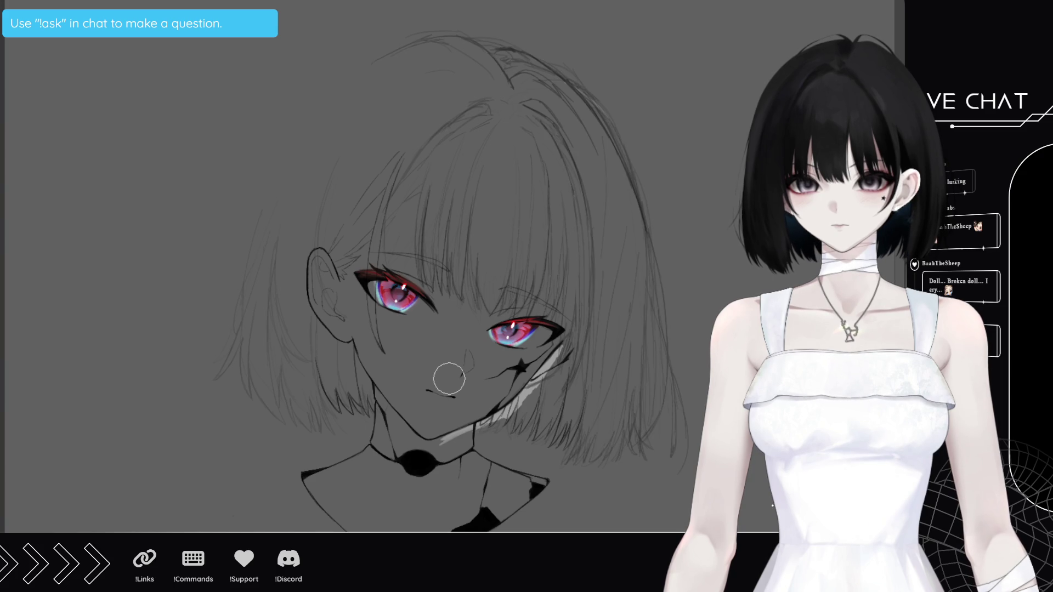
{"action": "key", "text": "ctrl+y"}
{"action": "key", "text": "ctrl+z"}
{"action": "key", "text": "ctrl+y"}
{"action": "key", "text": "ctrl+z"}
{"action": "key", "text": "ctrl+y"}
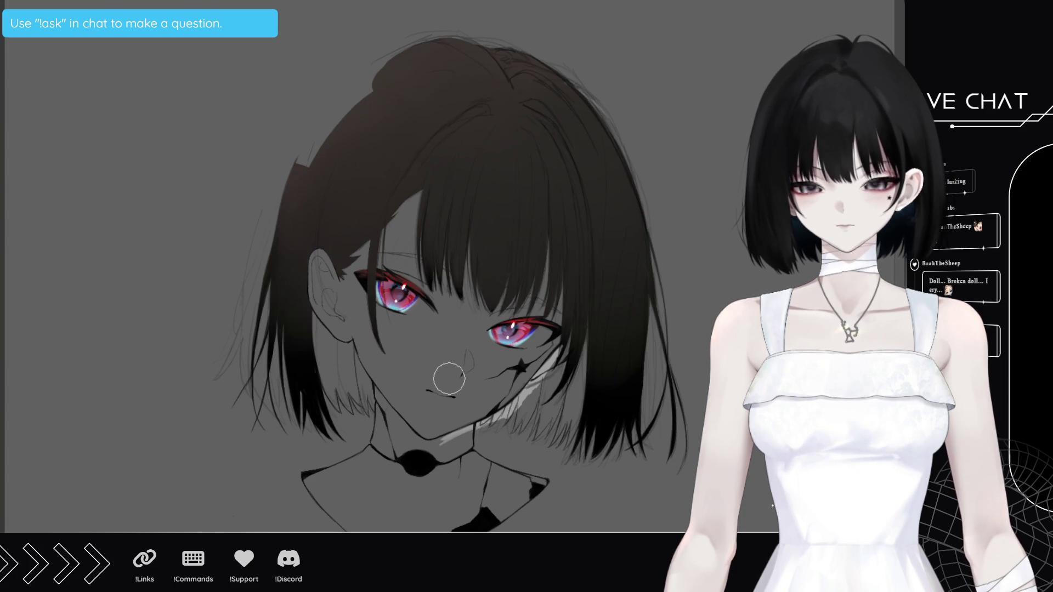
{"action": "key", "text": "ctrl+z"}
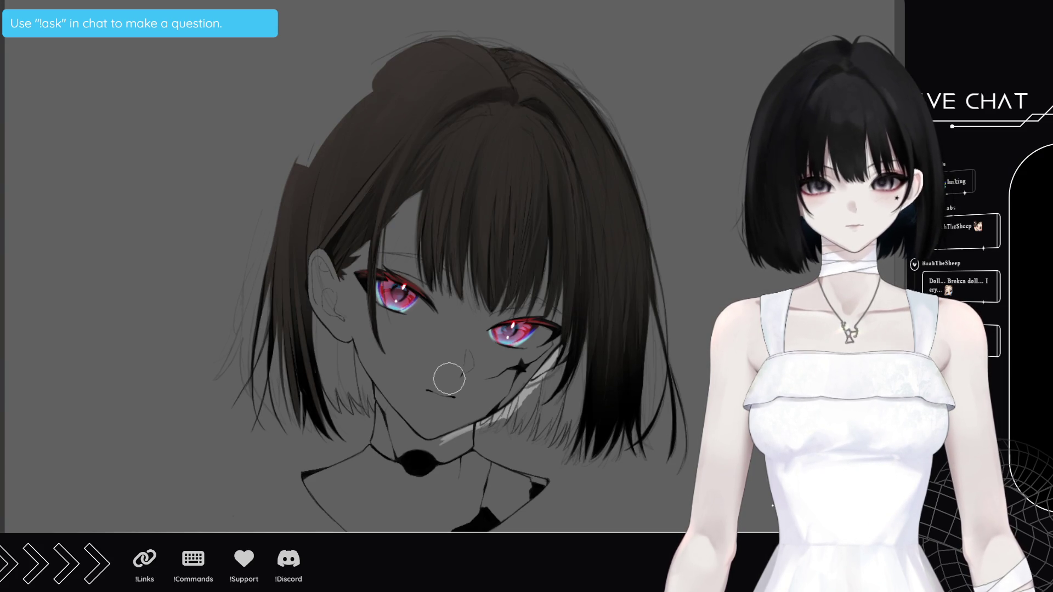
{"action": "key", "text": "ctrl+z"}
{"action": "key", "text": "ctrl+y"}
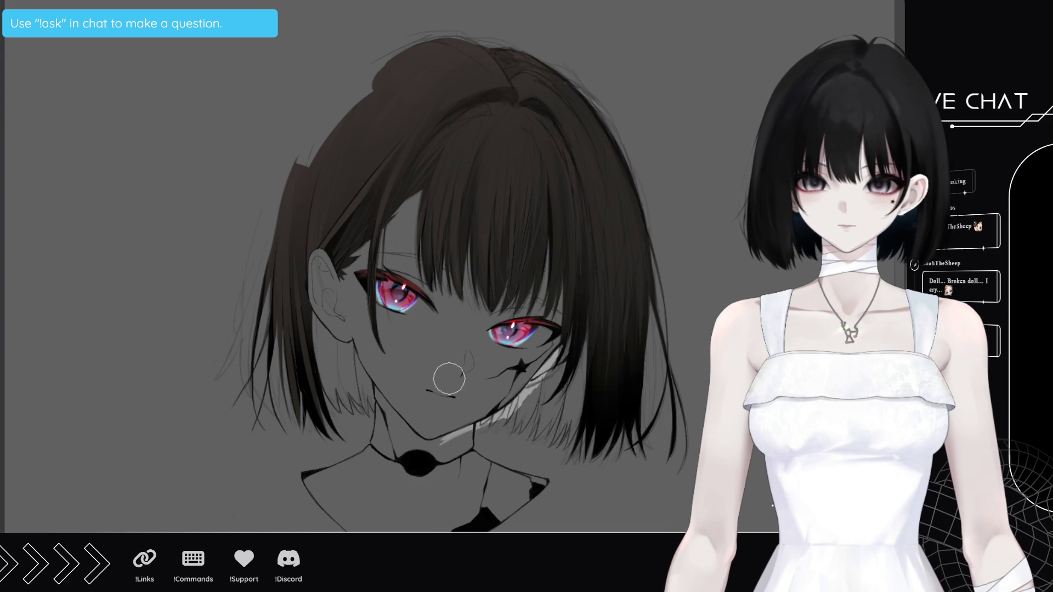
{"action": "key", "text": "ctrl+z"}
{"action": "key", "text": "ctrl+y"}
{"action": "key", "text": "ctrl+y"}
{"action": "key", "text": "ctrl+z"}
{"action": "key", "text": "ctrl+y"}
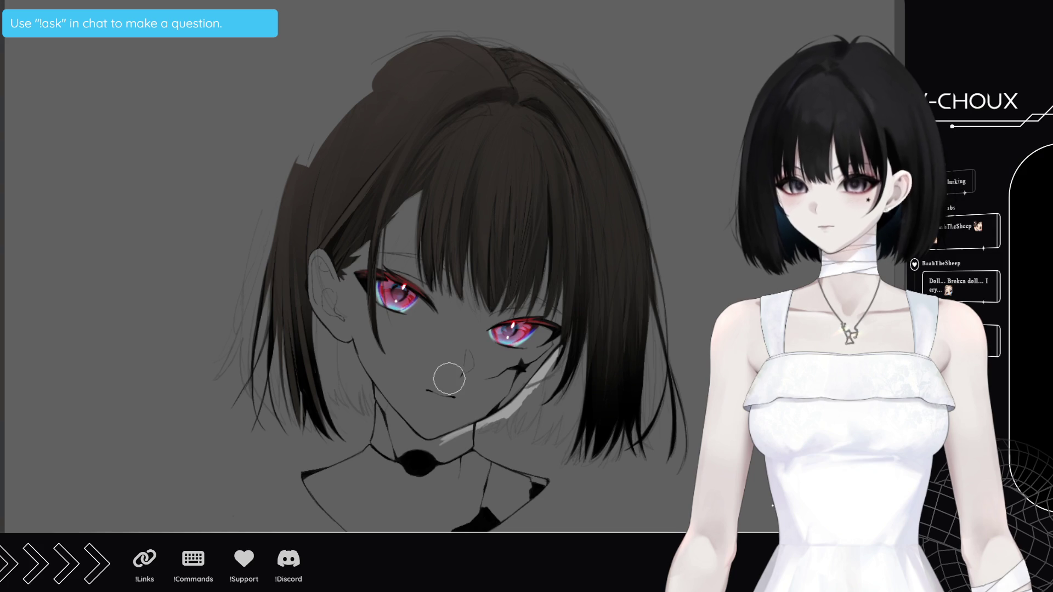
{"action": "key", "text": "ctrl+plus"}
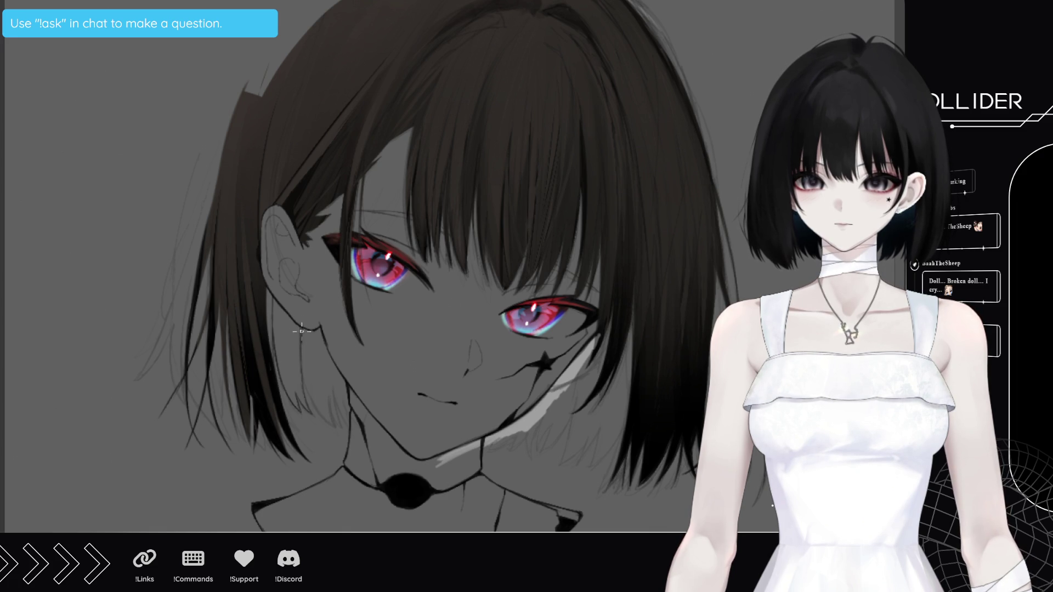
Draw a short dark stroke beside the ear on the left of the face
{"action": "left_click_drag", "start_coordinate": [300, 353], "coordinate": [307, 390]}
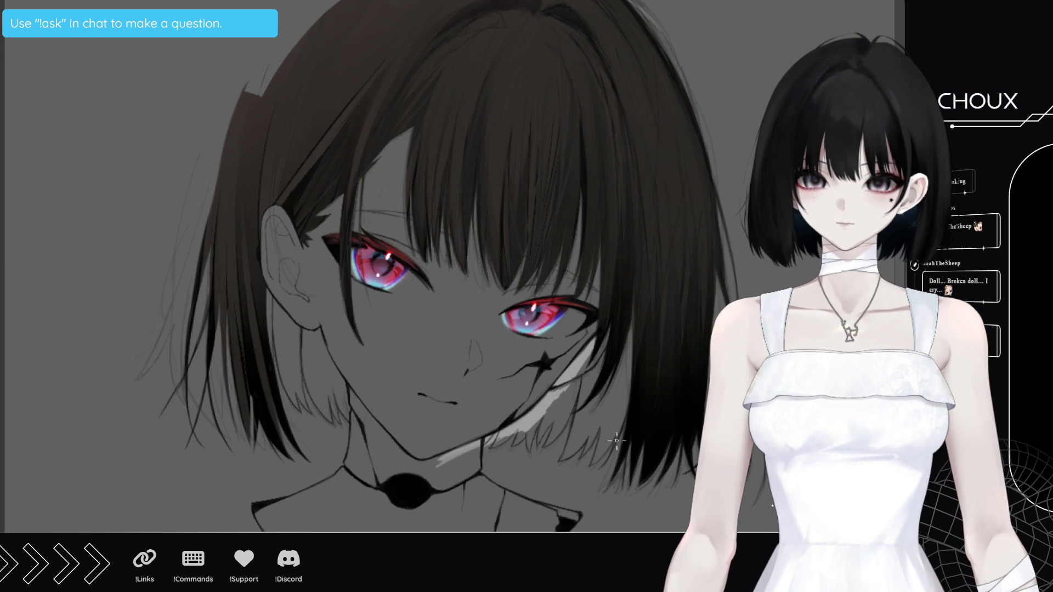
Zoom out and compare the drawing with and without the light jaw and neck stroke
{"action": "key", "text": "ctrl+0"}
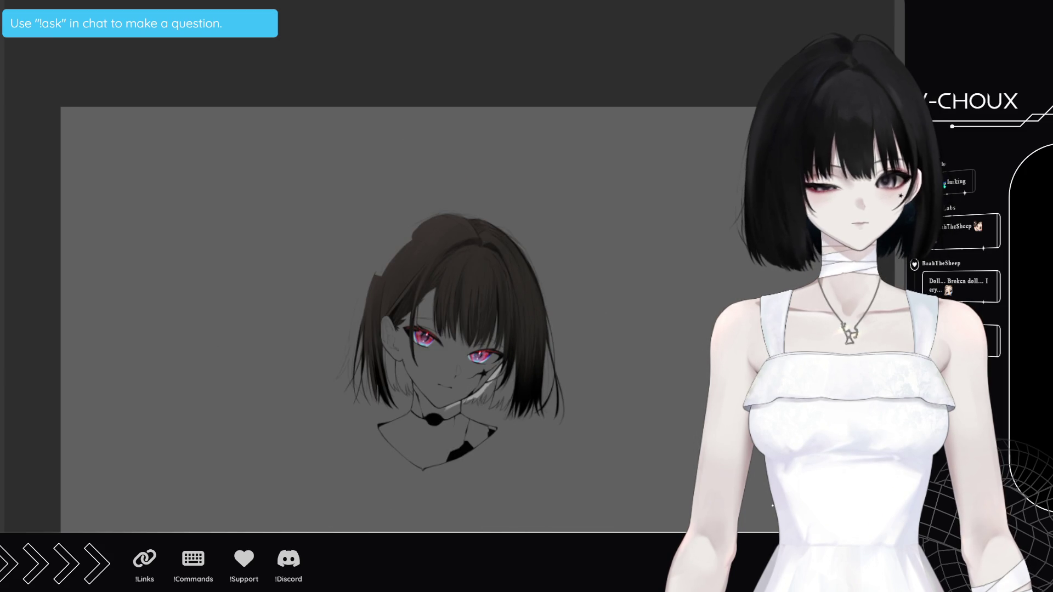
{"action": "key", "text": "ctrl+z"}
{"action": "key", "text": "ctrl+y"}
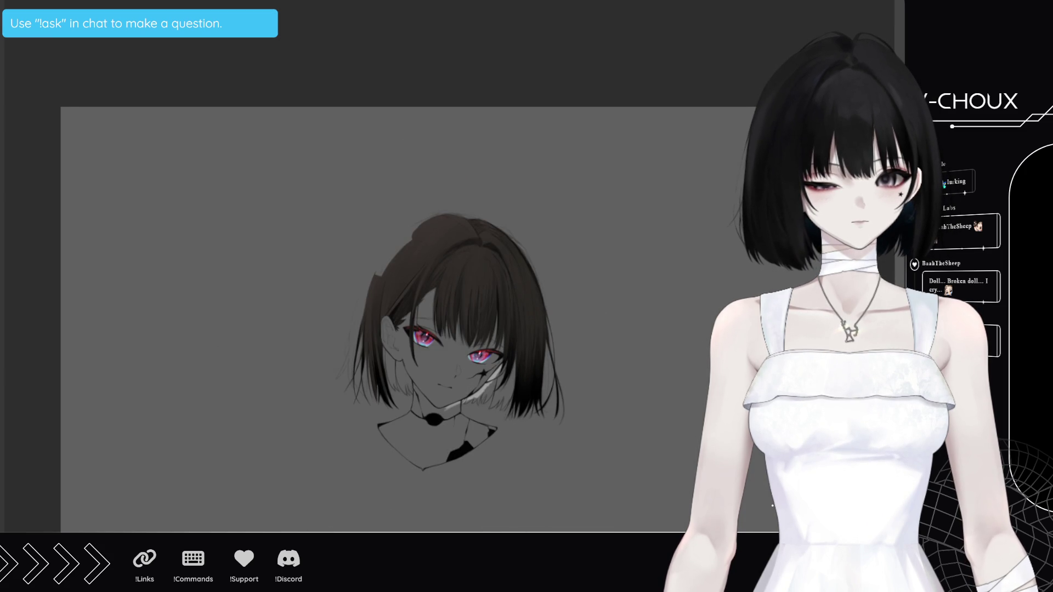
{"action": "key", "text": "ctrl+y"}
{"action": "key", "text": "ctrl+z"}
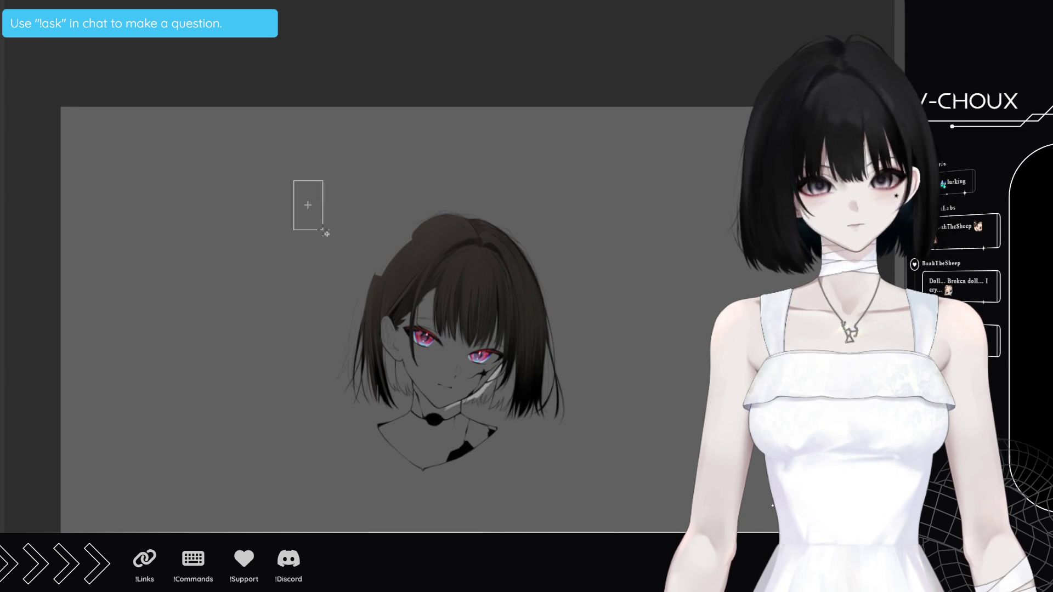
Drag a rectangular selection around the drawing, then clear it and zoom out
{"action": "left_click_drag", "start_coordinate": [294, 181], "coordinate": [623, 495]}
{"action": "left_click", "coordinate": [310, 521]}
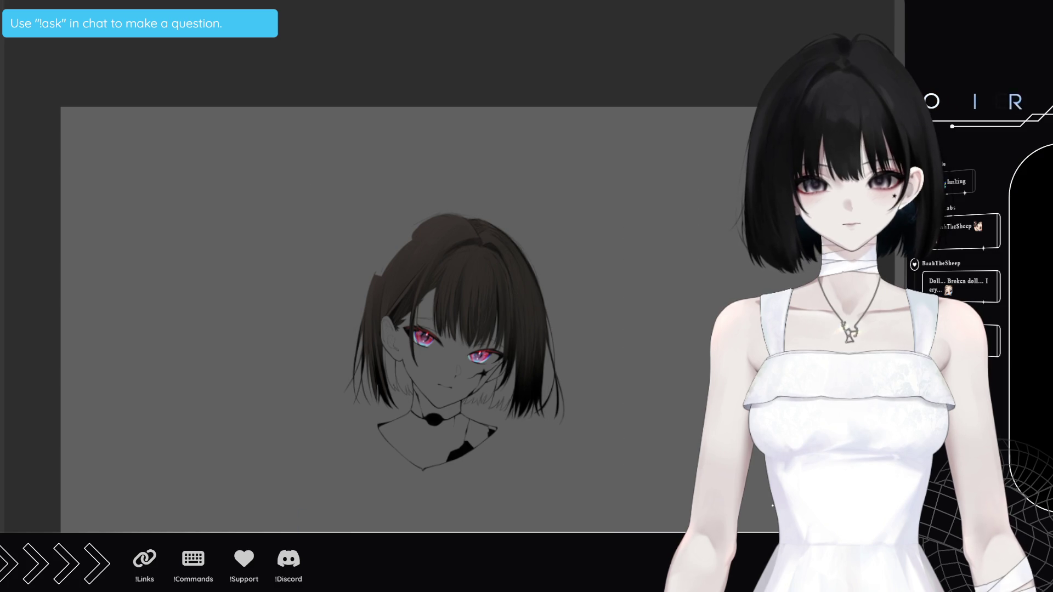
{"action": "scroll", "coordinate": [410, 320], "scroll_direction": "down", "scroll_amount": 2}
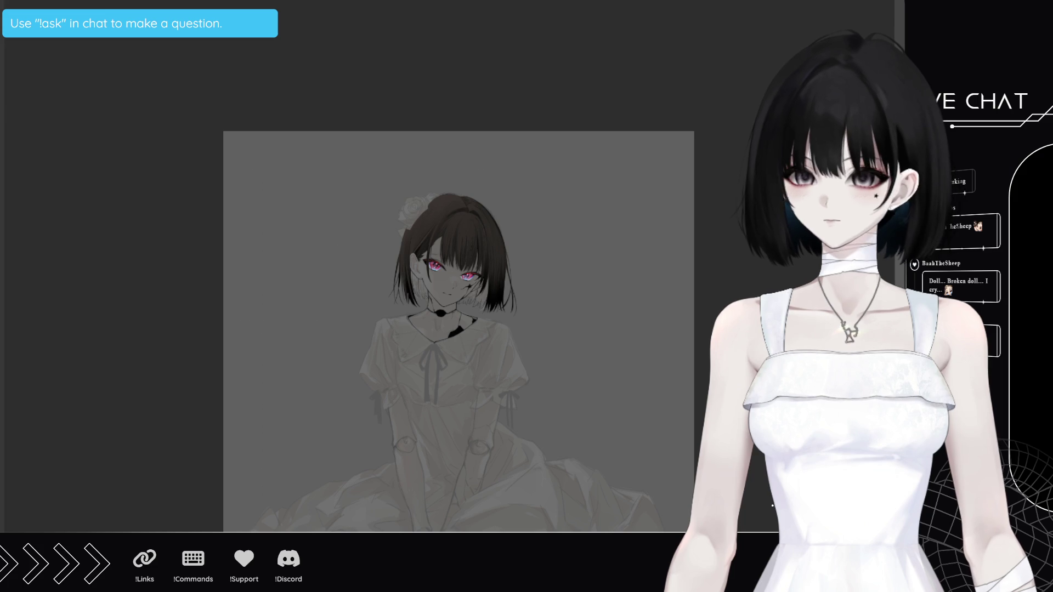
Zoom in on the inked head with the rose and blouse sketch layers hidden
{"action": "scroll", "coordinate": [458, 165], "scroll_direction": "up", "scroll_amount": 5}
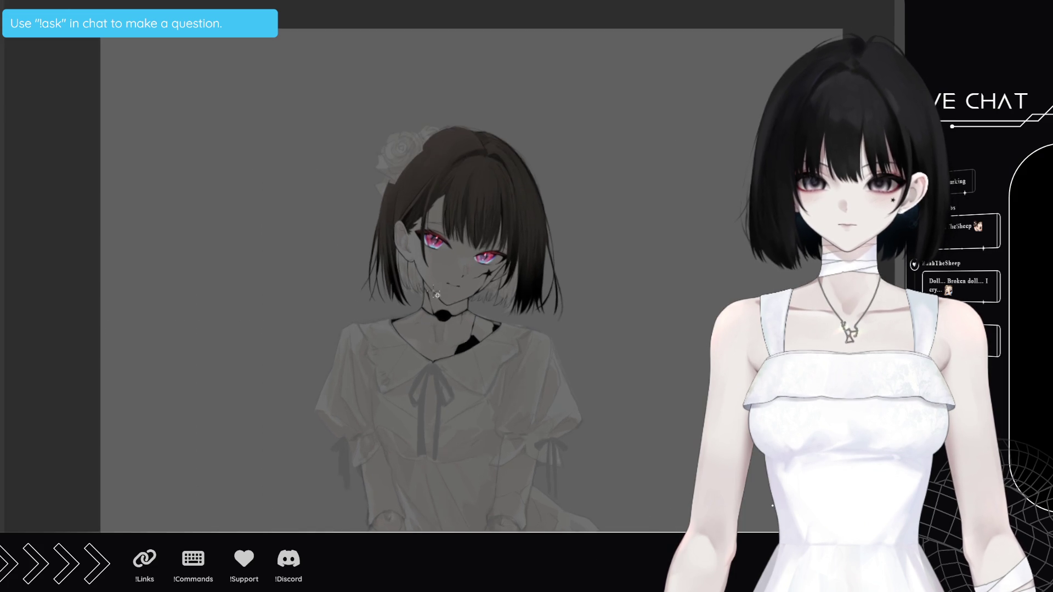
{"action": "scroll", "coordinate": [459, 166], "scroll_direction": "down", "scroll_amount": 2}
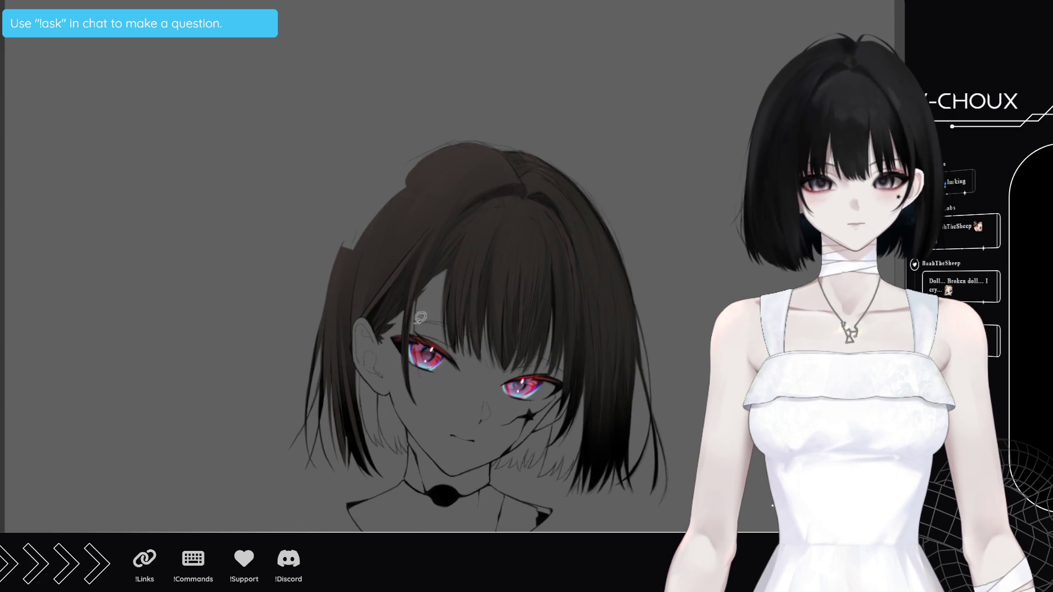
Lasso-fill the face, right cheek and chin with flat red
{"action": "left_click_drag", "start_coordinate": [447, 270], "coordinate": [447, 329]}
{"action": "mouse_move", "coordinate": [379, 334]}
{"action": "left_mouse_down"}
{"action": "mouse_move", "coordinate": [363, 309]}
{"action": "mouse_move", "coordinate": [356, 343]}
{"action": "mouse_move", "coordinate": [379, 379]}
{"action": "mouse_move", "coordinate": [358, 351]}
{"action": "mouse_move", "coordinate": [396, 399]}
{"action": "mouse_move", "coordinate": [417, 301]}
{"action": "mouse_move", "coordinate": [407, 411]}
{"action": "mouse_move", "coordinate": [435, 277]}
{"action": "left_mouse_up"}
{"action": "mouse_move", "coordinate": [435, 447]}
{"action": "left_mouse_down"}
{"action": "mouse_move", "coordinate": [463, 267]}
{"action": "mouse_move", "coordinate": [503, 296]}
{"action": "mouse_move", "coordinate": [577, 268]}
{"action": "left_mouse_up"}
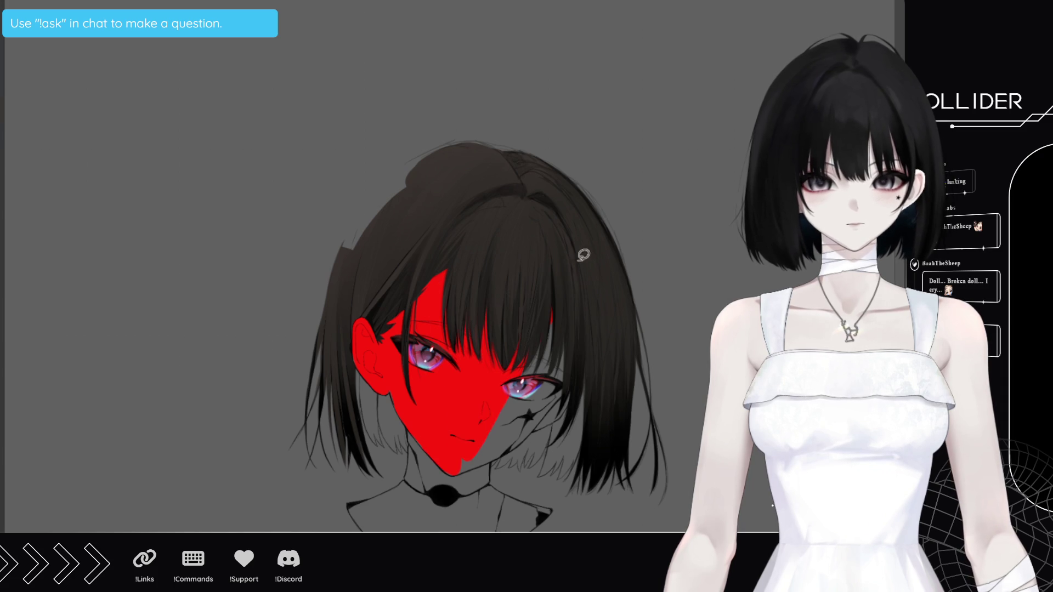
{"action": "mouse_move", "coordinate": [562, 416]}
{"action": "left_mouse_down"}
{"action": "mouse_move", "coordinate": [548, 422]}
{"action": "mouse_move", "coordinate": [559, 321]}
{"action": "mouse_move", "coordinate": [594, 303]}
{"action": "left_mouse_up"}
{"action": "left_click_drag", "start_coordinate": [534, 426], "coordinate": [482, 462]}
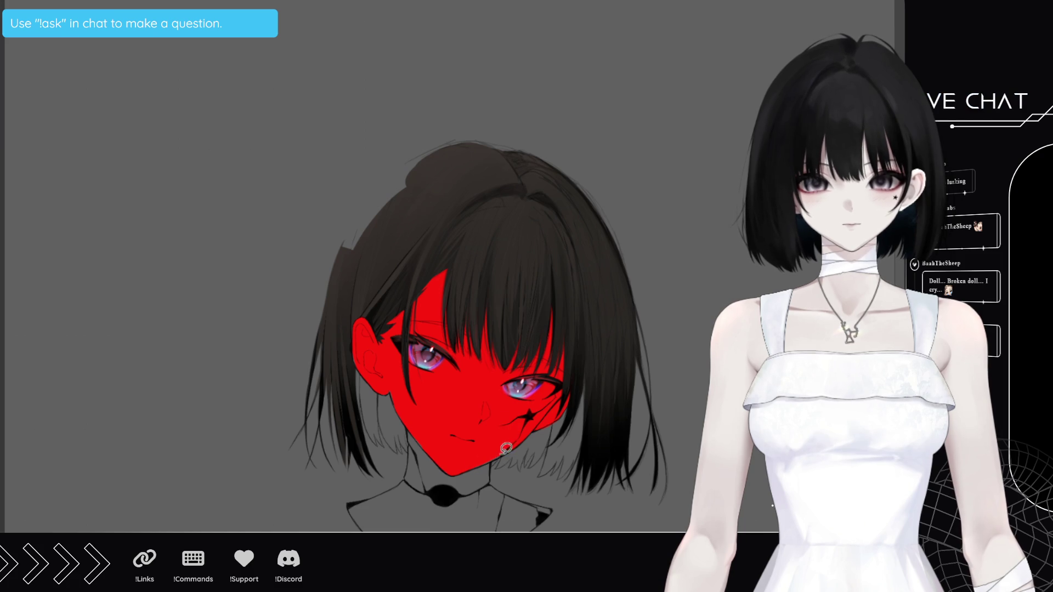
{"action": "mouse_move", "coordinate": [496, 473]}
{"action": "left_mouse_down"}
{"action": "mouse_move", "coordinate": [450, 510]}
{"action": "mouse_move", "coordinate": [434, 468]}
{"action": "mouse_move", "coordinate": [413, 465]}
{"action": "mouse_move", "coordinate": [420, 445]}
{"action": "mouse_move", "coordinate": [433, 511]}
{"action": "left_mouse_up"}
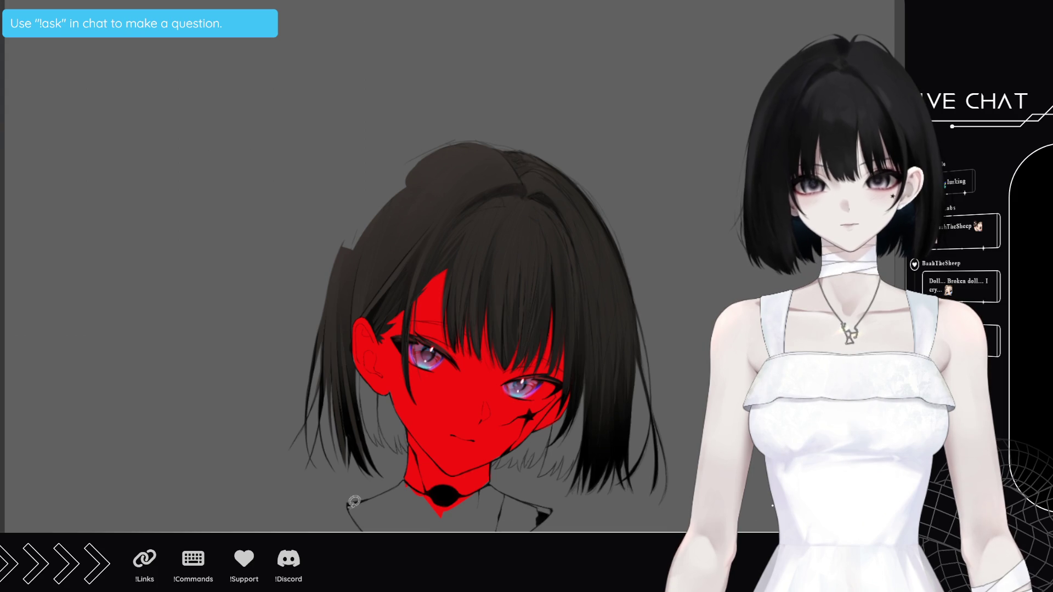
Extend the red fill over the neck, collar, shoulder and lower-right edge
{"action": "key", "text": "ctrl+["}
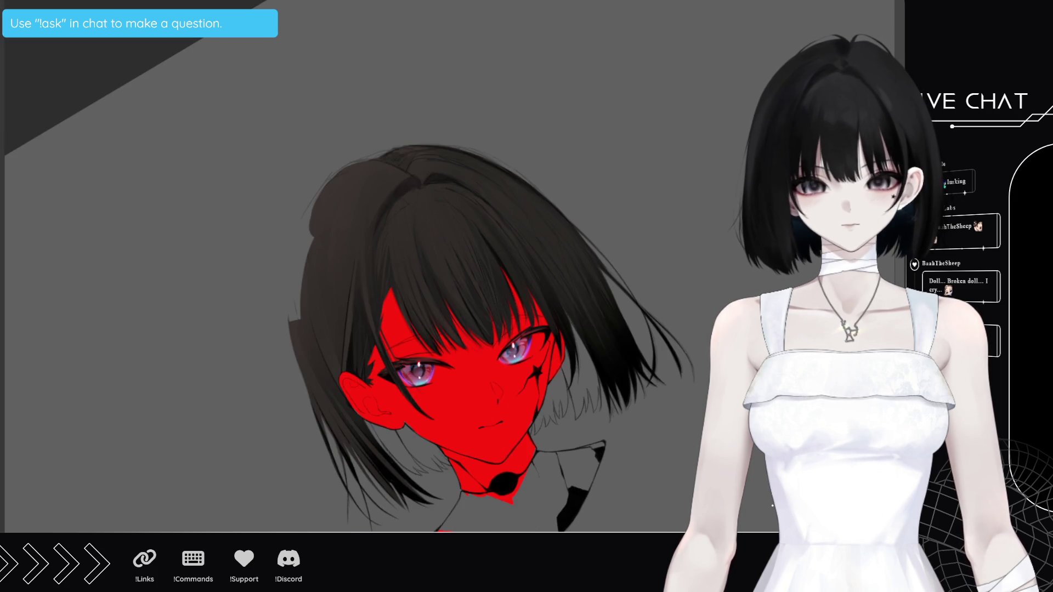
{"action": "mouse_move", "coordinate": [443, 530]}
{"action": "left_mouse_down"}
{"action": "mouse_move", "coordinate": [467, 486]}
{"action": "mouse_move", "coordinate": [494, 526]}
{"action": "mouse_move", "coordinate": [483, 531]}
{"action": "left_mouse_up"}
{"action": "left_click_drag", "start_coordinate": [494, 483], "coordinate": [560, 527]}
{"action": "left_click_drag", "start_coordinate": [551, 466], "coordinate": [549, 529]}
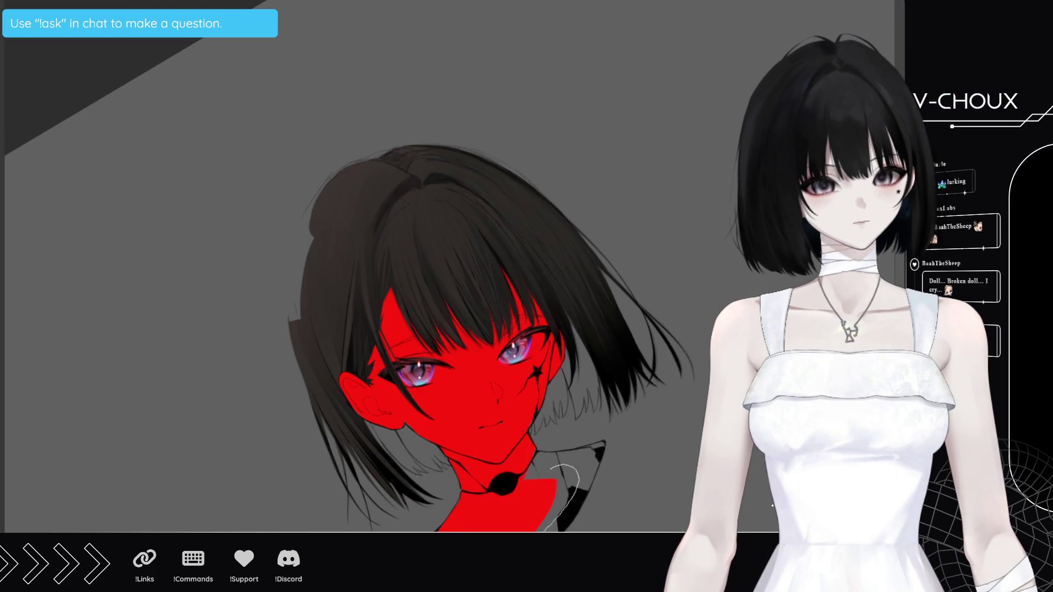
{"action": "left_click_drag", "start_coordinate": [573, 497], "coordinate": [579, 477]}
{"action": "mouse_move", "coordinate": [596, 442]}
{"action": "left_mouse_down"}
{"action": "mouse_move", "coordinate": [565, 488]}
{"action": "mouse_move", "coordinate": [603, 455]}
{"action": "mouse_move", "coordinate": [581, 499]}
{"action": "mouse_move", "coordinate": [606, 447]}
{"action": "mouse_move", "coordinate": [535, 502]}
{"action": "left_mouse_up"}
{"action": "key", "text": "minus"}
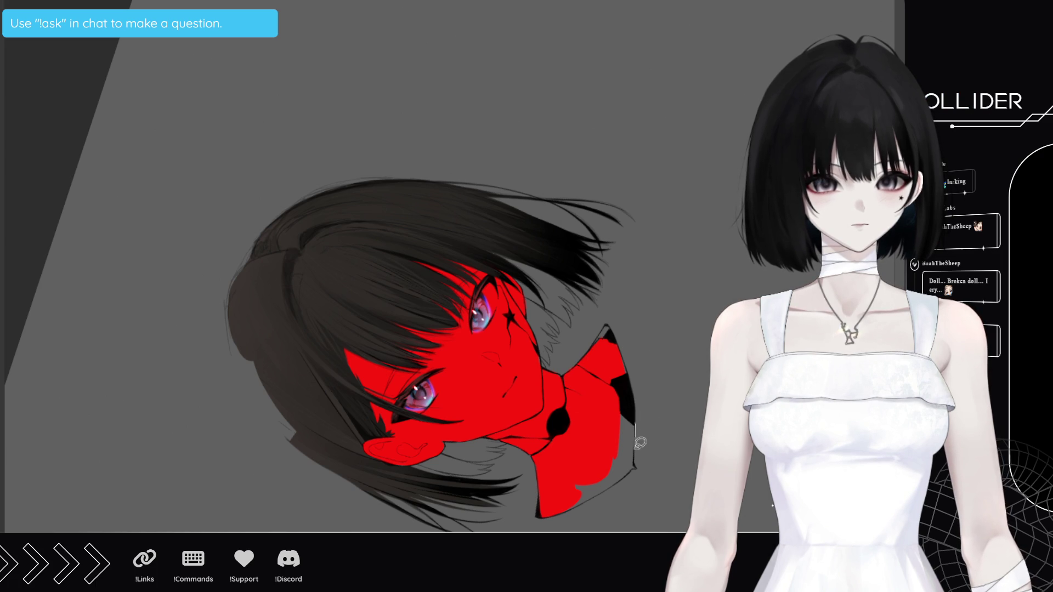
{"action": "mouse_move", "coordinate": [641, 462]}
{"action": "left_mouse_down"}
{"action": "mouse_move", "coordinate": [612, 417]}
{"action": "mouse_move", "coordinate": [624, 439]}
{"action": "left_mouse_up"}
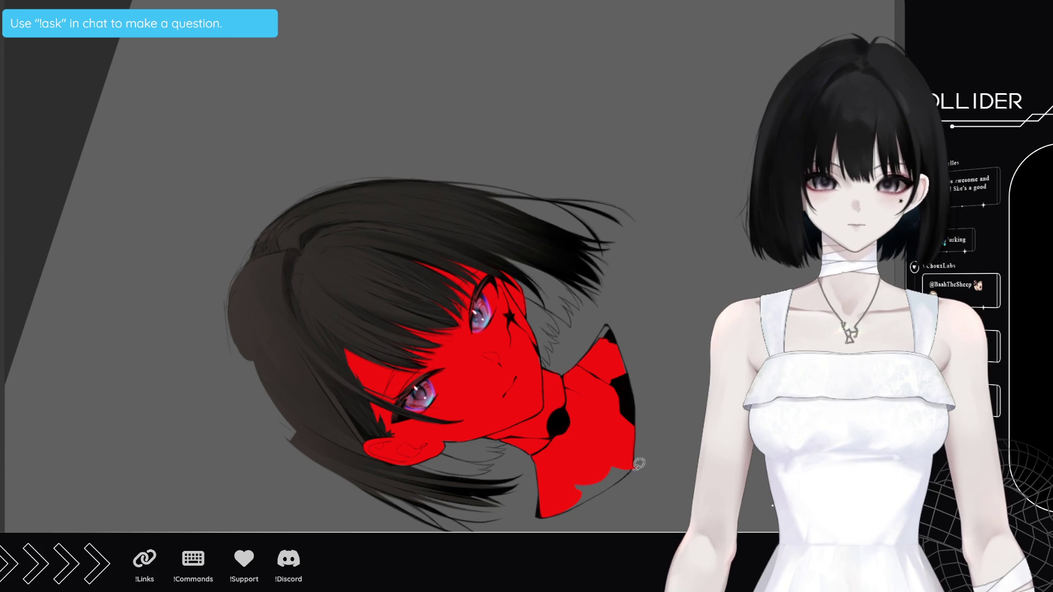
{"action": "mouse_move", "coordinate": [608, 485]}
{"action": "left_mouse_down"}
{"action": "mouse_move", "coordinate": [567, 496]}
{"action": "mouse_move", "coordinate": [598, 502]}
{"action": "left_mouse_up"}
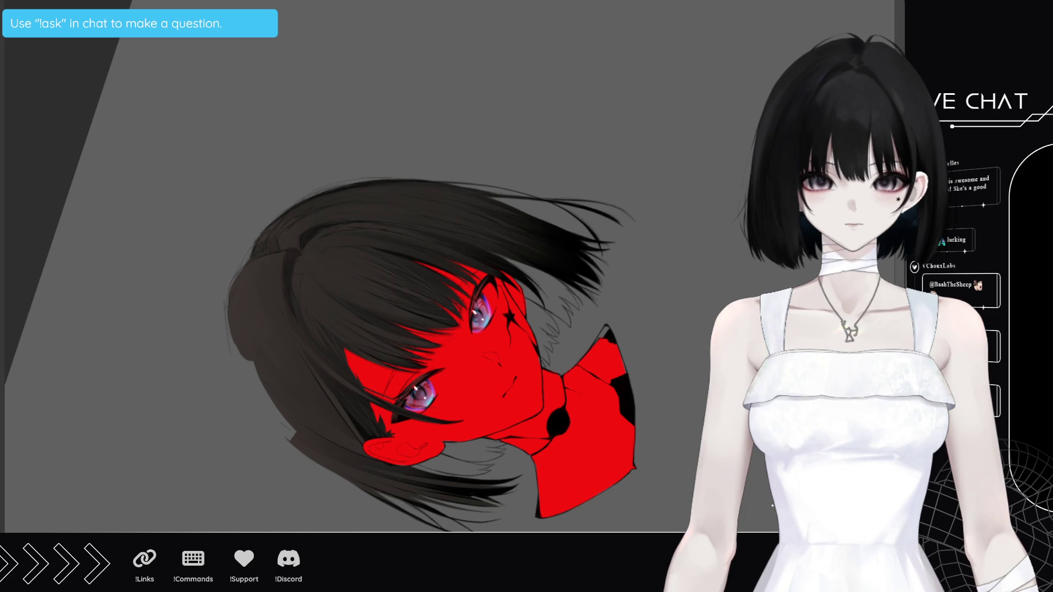
{"action": "key", "text": "ctrl+@"}
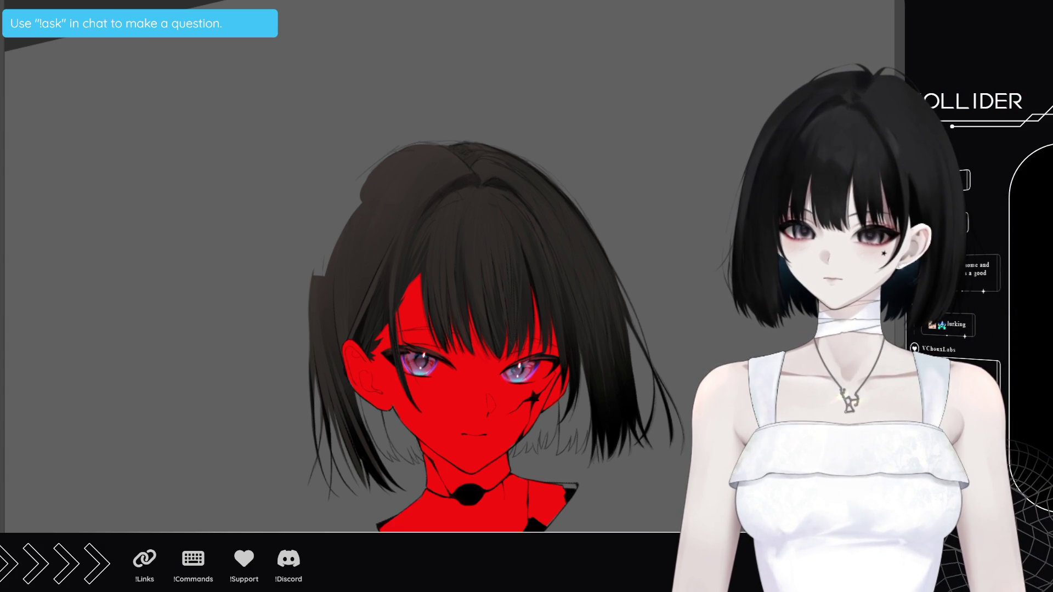
Show the white rose and pale blouse sketch layers again around the red-filled head
{"action": "scroll", "coordinate": [471, 493], "scroll_direction": "down", "scroll_amount": 1}
{"action": "scroll", "coordinate": [510, 507], "scroll_direction": "up", "scroll_amount": 1}
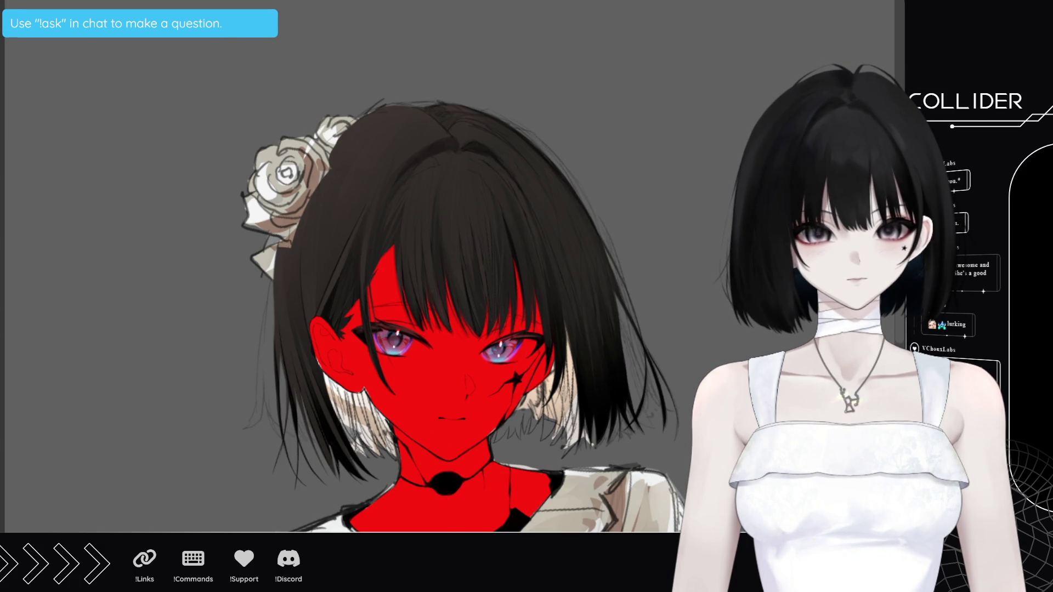
Hide the flat red base layer to reveal the shaded skin underneath
{"action": "key", "text": "ctrl+z"}
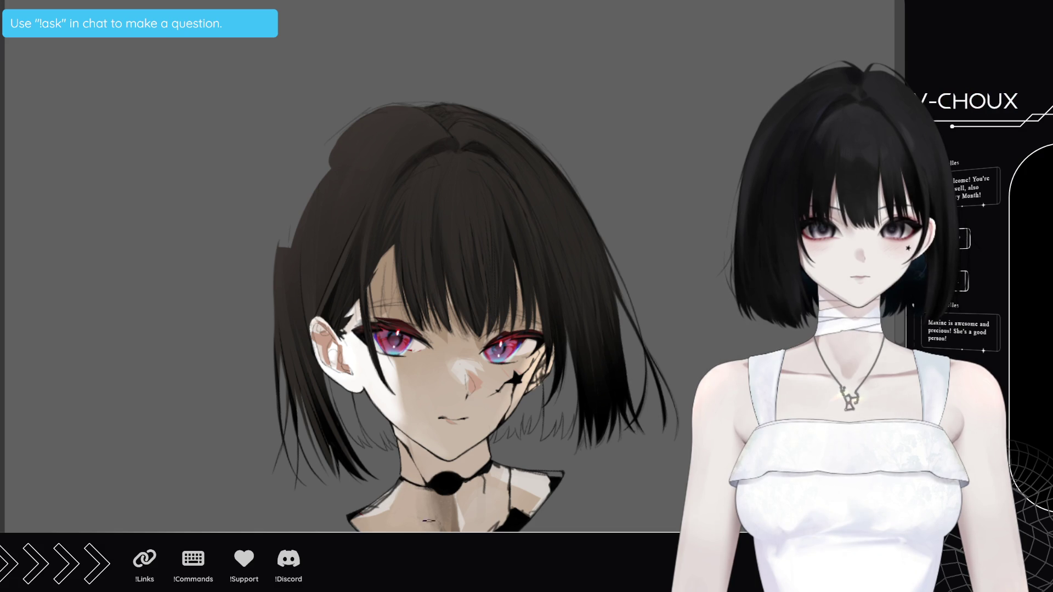
Touch up the skin shading on the neck and chest, then zoom out to the whole page
{"action": "left_click_drag", "start_coordinate": [441, 521], "coordinate": [450, 494]}
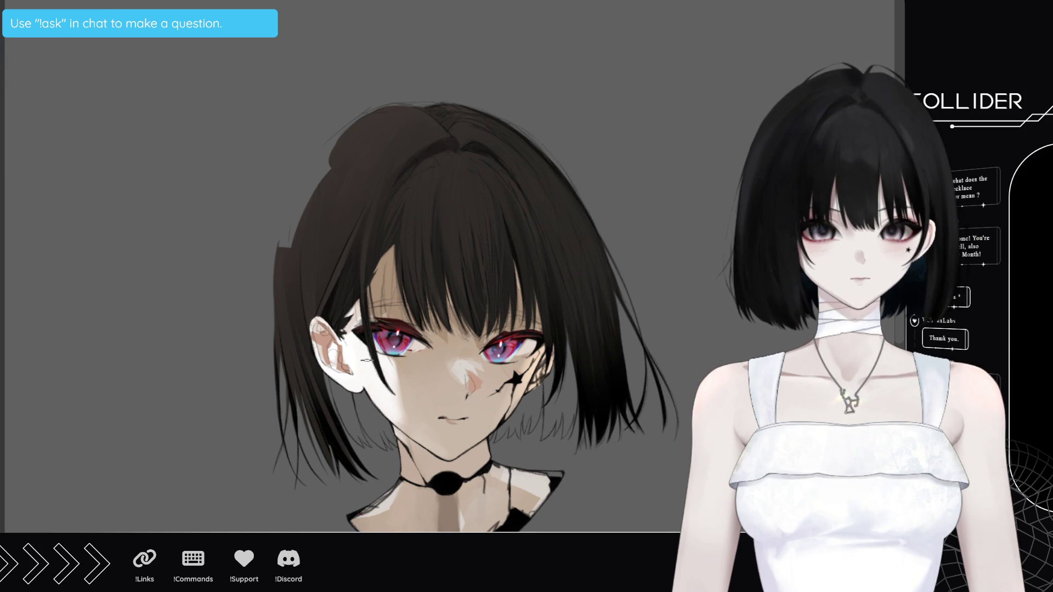
{"action": "key", "text": "ctrl+0"}
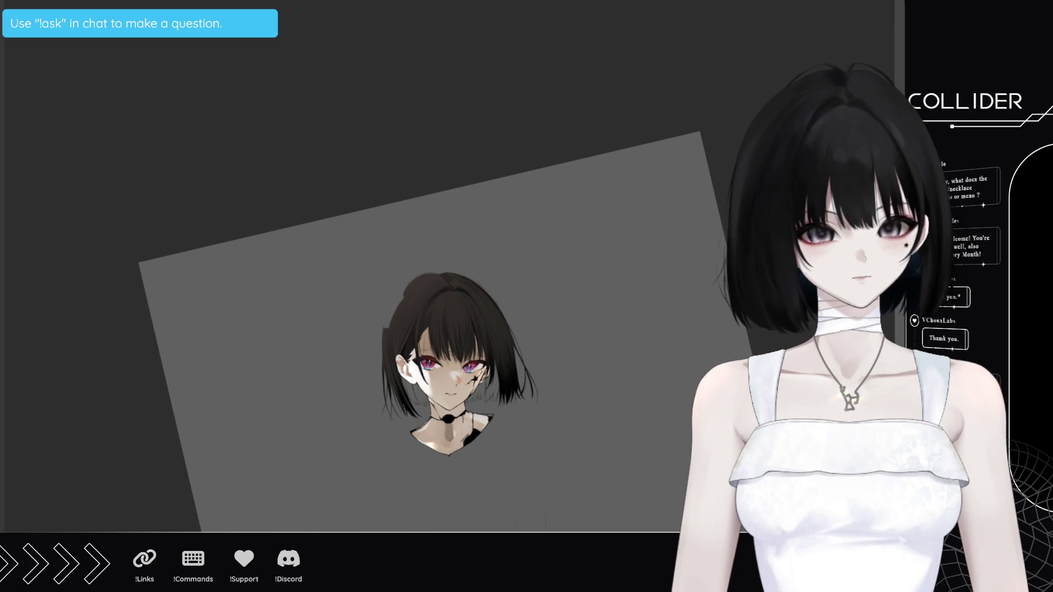
Rotate the canvas further counterclockwise and zoom in until the portrait sits nearly upright
{"action": "key", "text": "minus"}
{"action": "key", "text": "minus"}
{"action": "key", "text": "minus"}
{"action": "key", "text": "ctrl+plus"}
{"action": "key", "text": "ctrl+plus"}
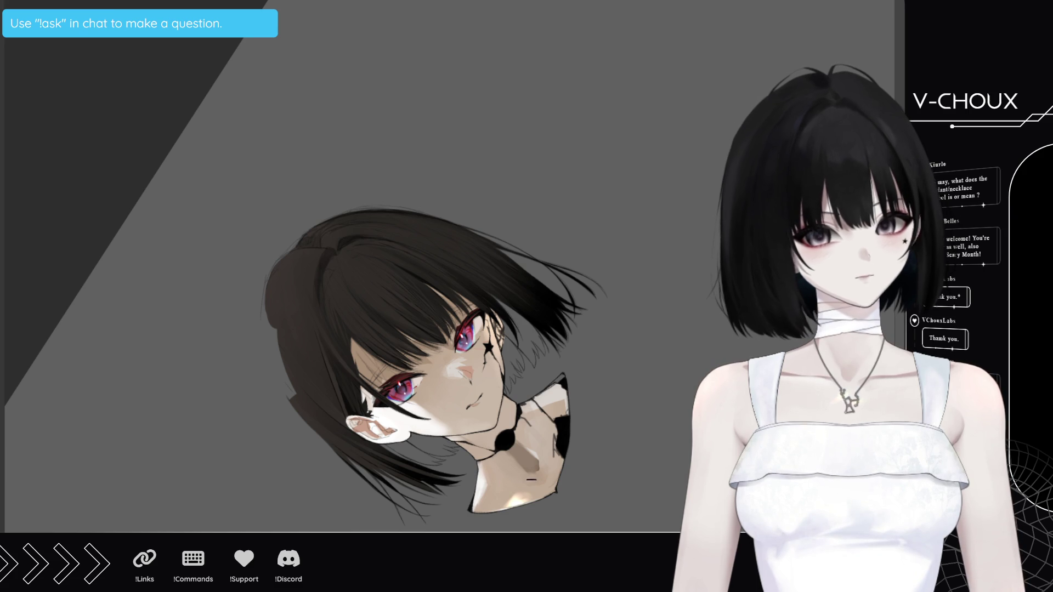
{"action": "key", "text": "minus"}
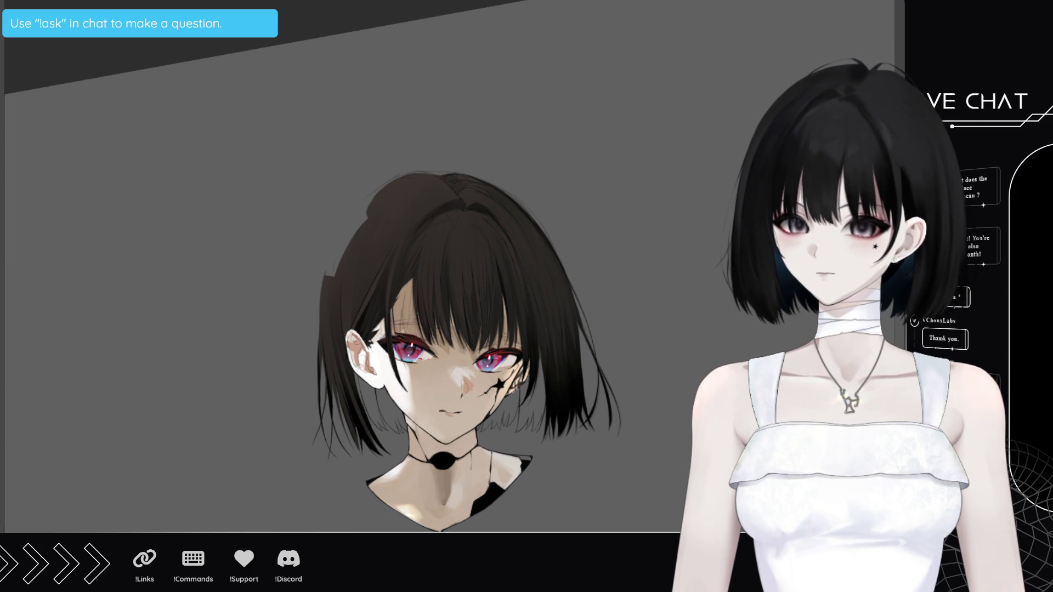
Paint a dark line and a small dark mark inside the girl's ear
{"action": "scroll", "coordinate": [354, 344], "scroll_direction": "up", "scroll_amount": 5}
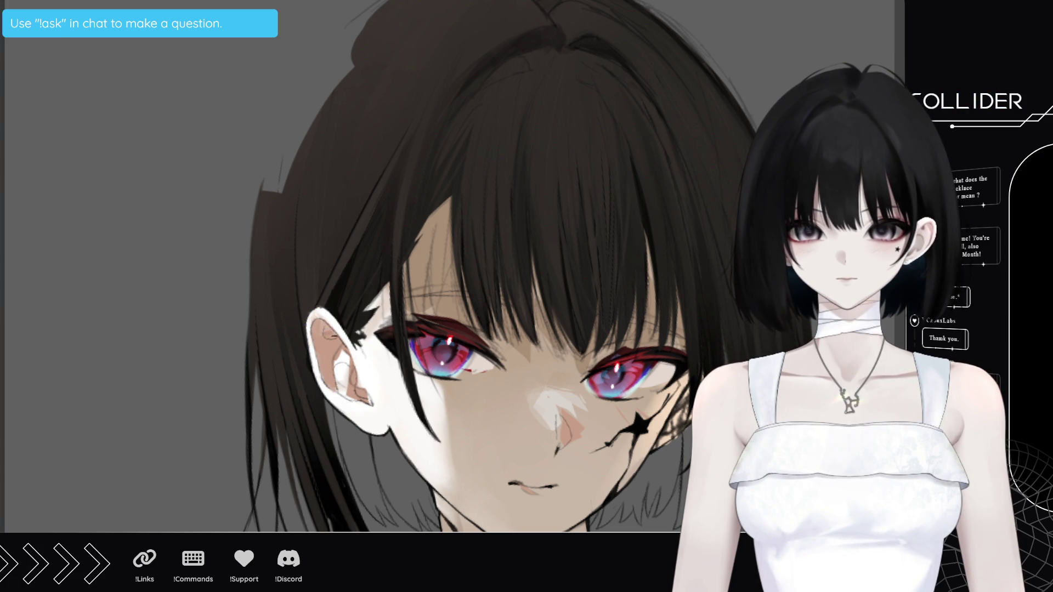
{"action": "left_click", "coordinate": [316, 329]}
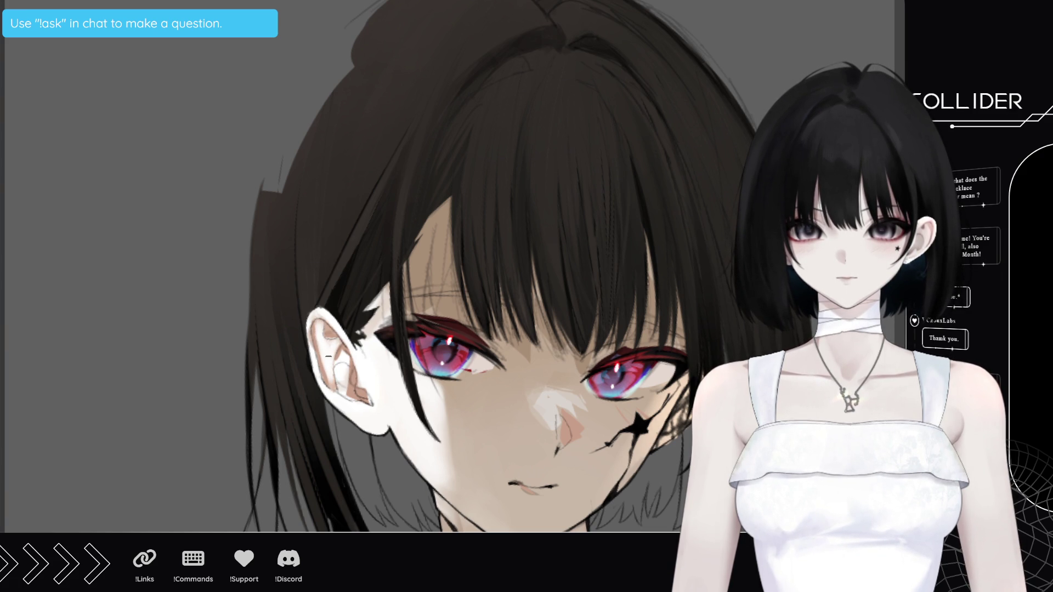
{"action": "left_click", "coordinate": [333, 333]}
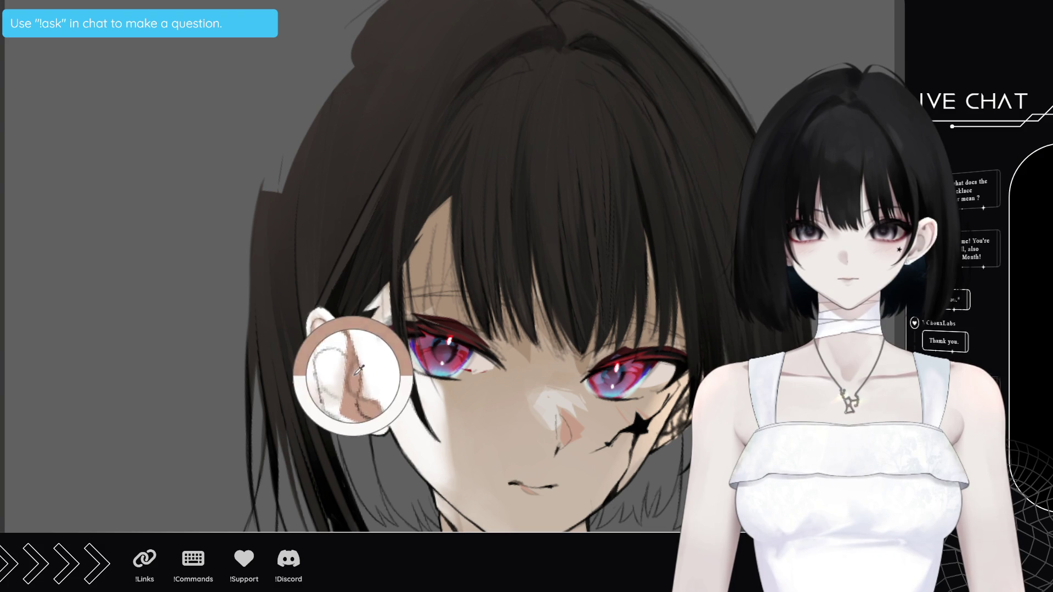
{"action": "mouse_move", "coordinate": [334, 356]}
{"action": "left_mouse_down"}
{"action": "mouse_move", "coordinate": [344, 396]}
{"action": "mouse_move", "coordinate": [349, 370]}
{"action": "left_mouse_up"}
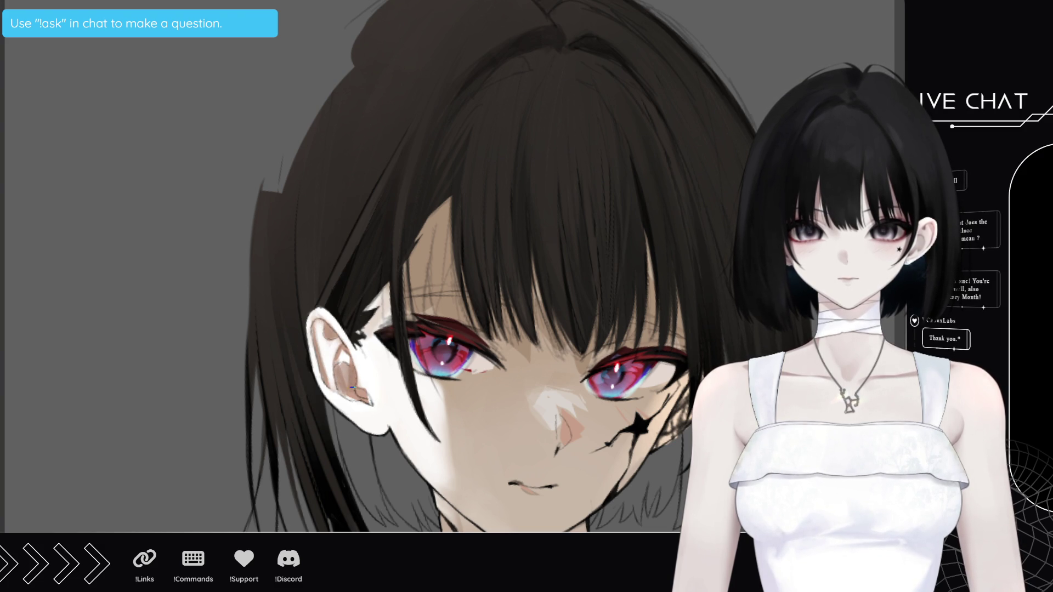
{"action": "left_click_drag", "start_coordinate": [349, 398], "coordinate": [345, 391]}
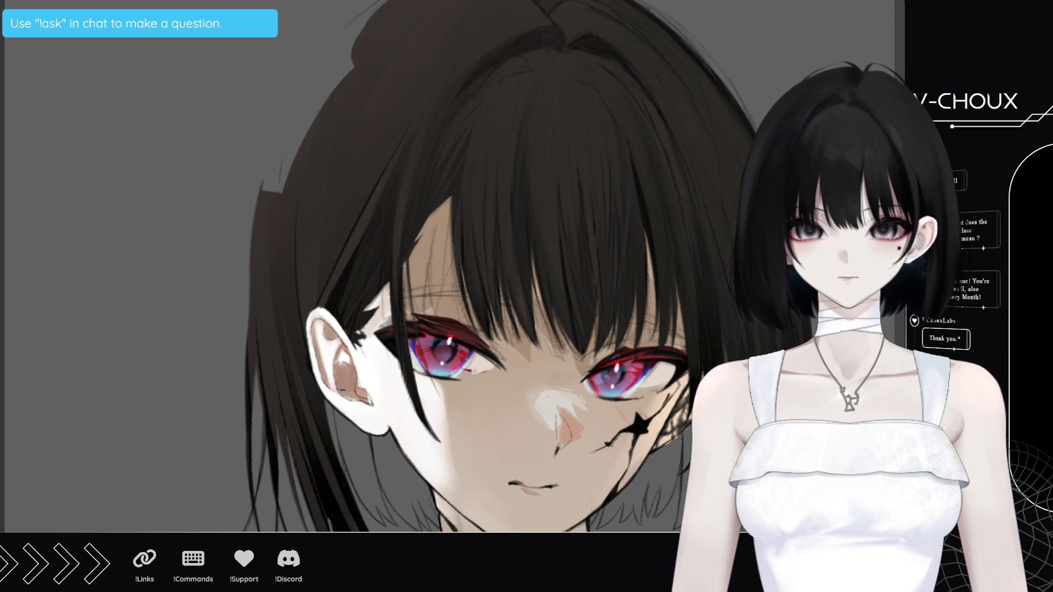
Try three red blobs inside the ear and undo each, leaving no red there
{"action": "right_click", "coordinate": [359, 362]}
{"action": "left_click", "coordinate": [362, 384]}
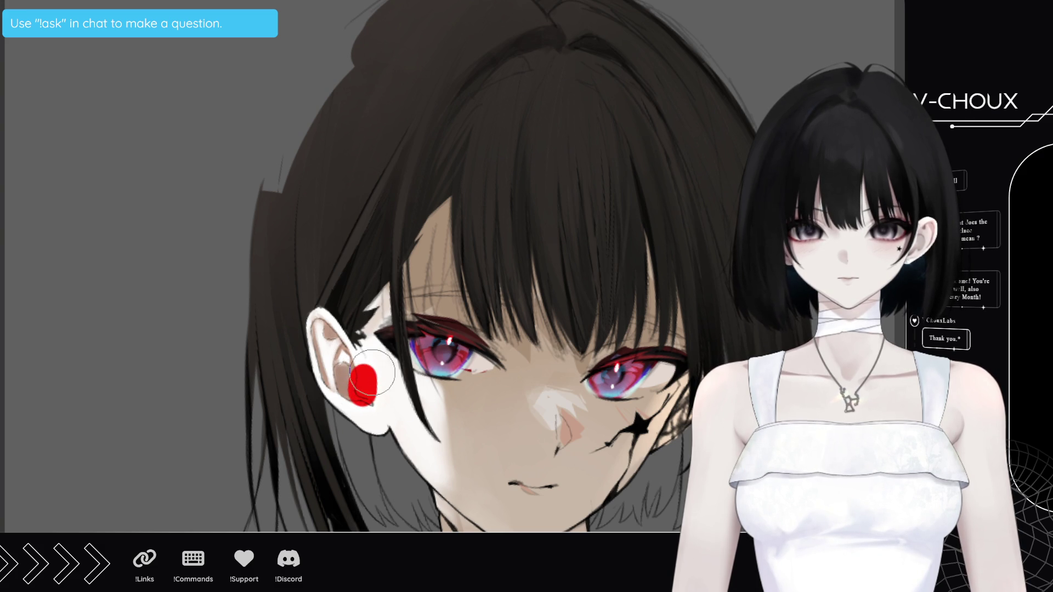
{"action": "key", "text": "ctrl+z"}
{"action": "left_click", "coordinate": [369, 383]}
{"action": "key", "text": "ctrl+z"}
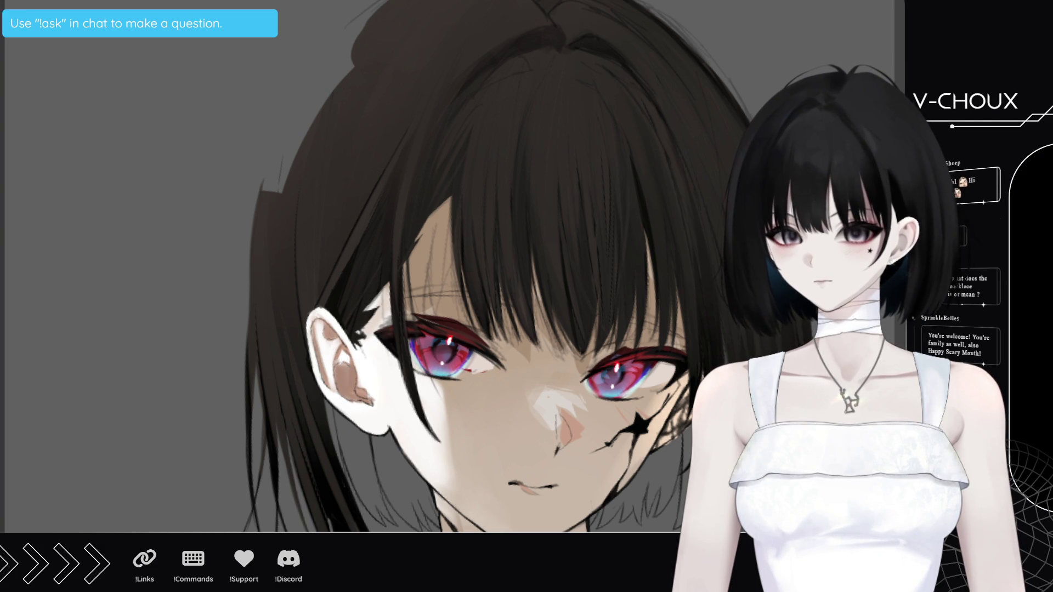
{"action": "left_click", "coordinate": [363, 381]}
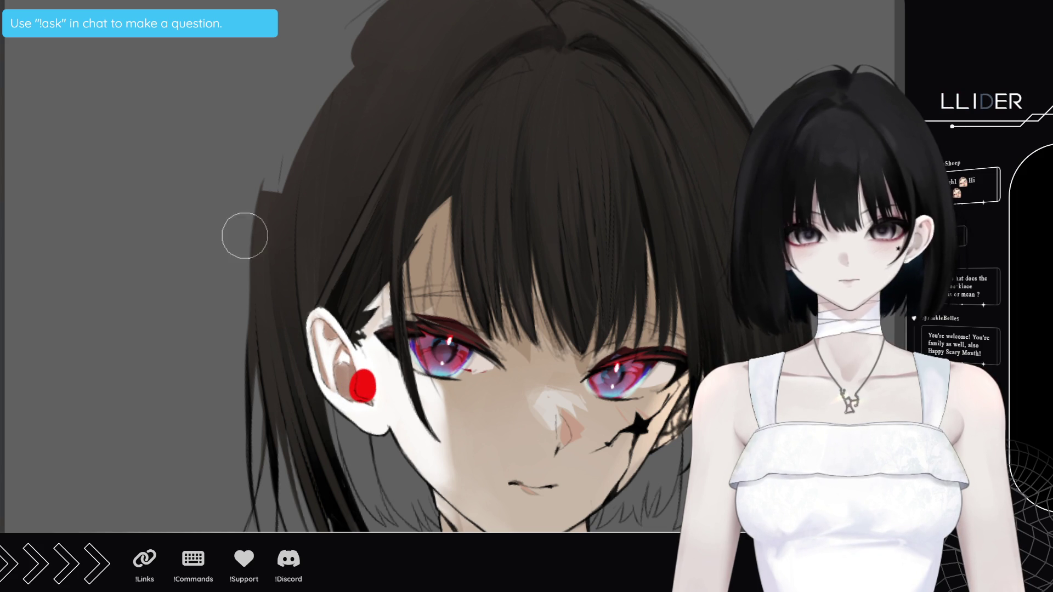
{"action": "key", "text": "ctrl+z"}
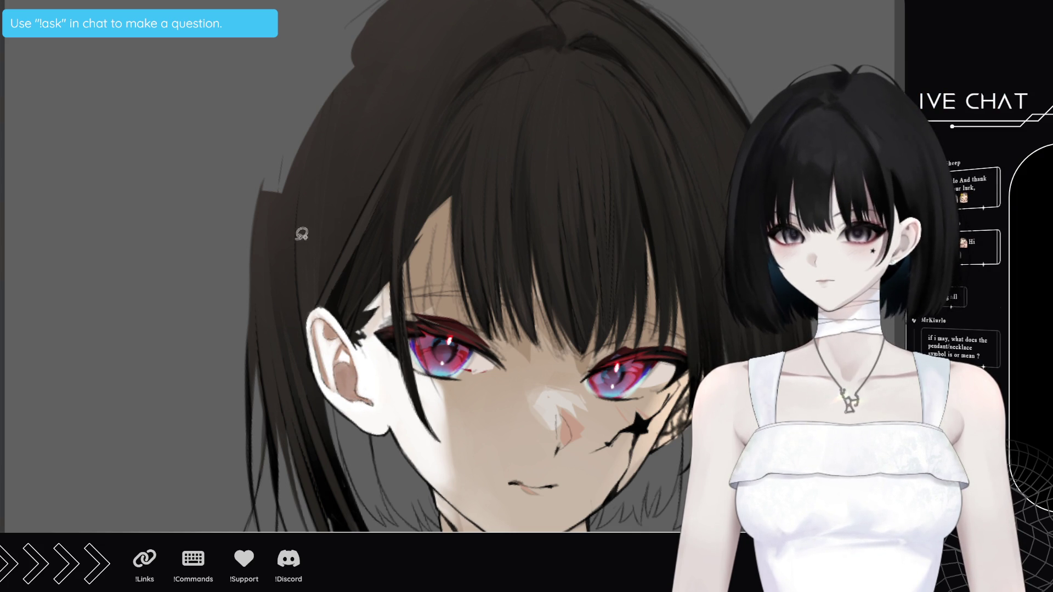
Brush a faint light line along the ear's edge, then deselect the inner-ear area
{"action": "mouse_move", "coordinate": [362, 386]}
{"action": "left_mouse_down"}
{"action": "mouse_move", "coordinate": [378, 400]}
{"action": "mouse_move", "coordinate": [354, 396]}
{"action": "mouse_move", "coordinate": [351, 364]}
{"action": "left_mouse_up"}
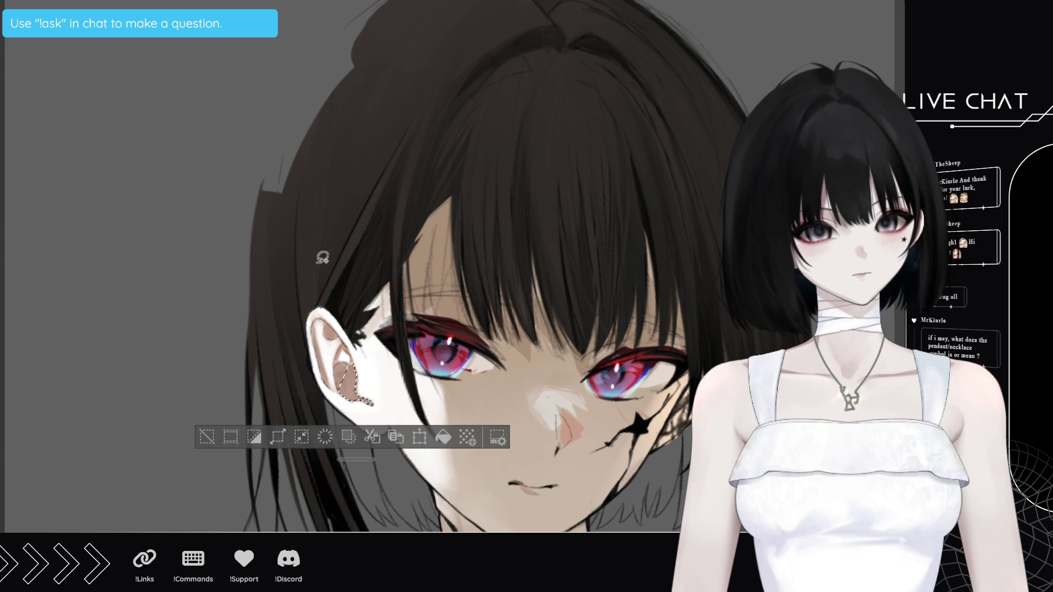
{"action": "key", "text": "ctrl+d"}
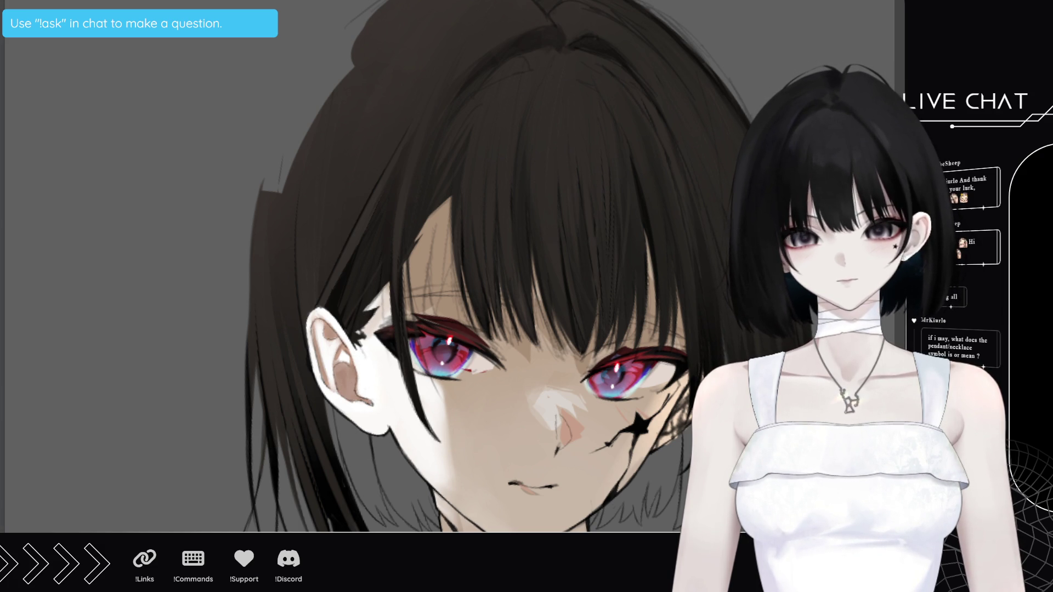
{"action": "key", "text": "ctrl+z"}
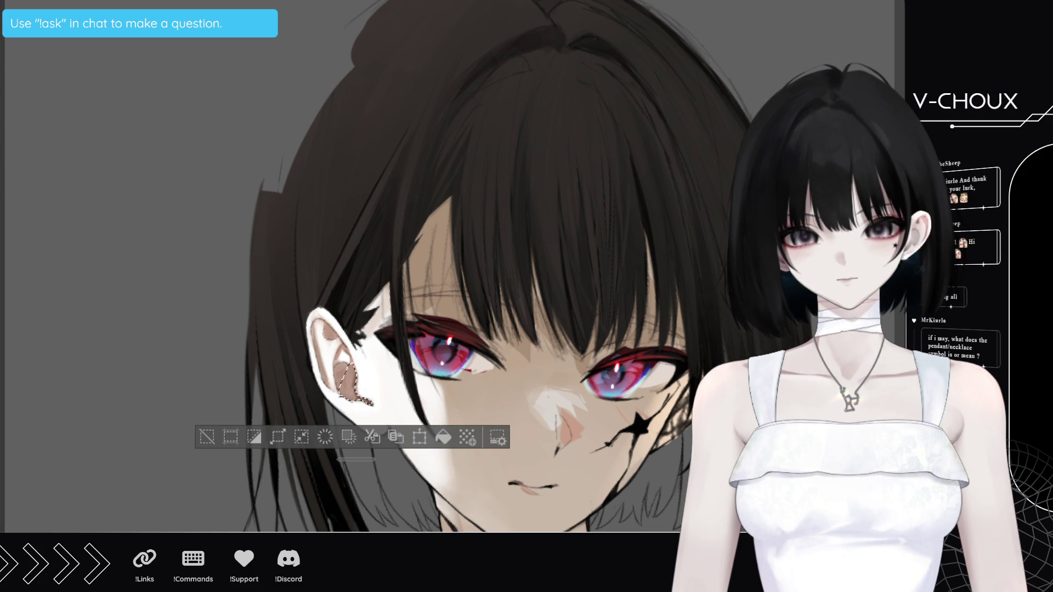
{"action": "left_click", "coordinate": [206, 438]}
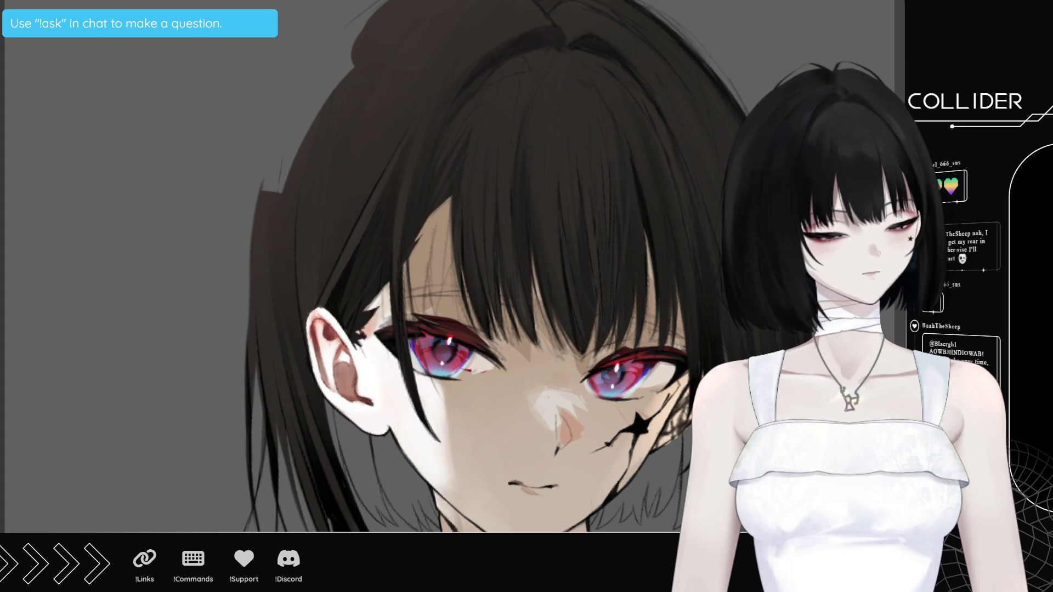
Lighten the shading across the whole ear, then zoom out to the head and shoulders
{"action": "scroll", "coordinate": [310, 305], "scroll_direction": "down", "scroll_amount": 3}
{"action": "scroll", "coordinate": [310, 305], "scroll_direction": "up", "scroll_amount": 3}
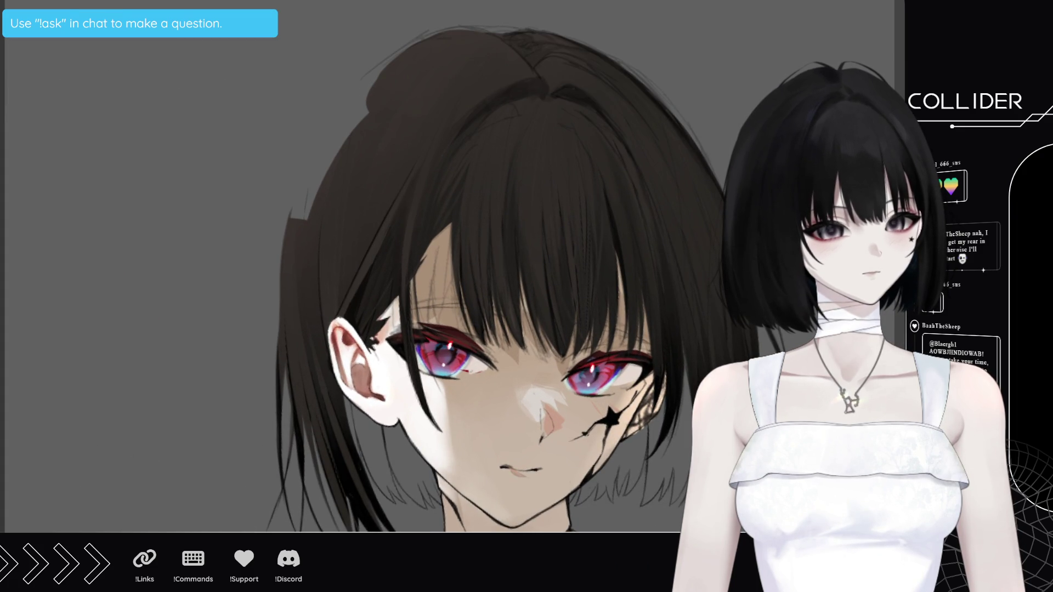
{"action": "key", "text": "ctrl+z"}
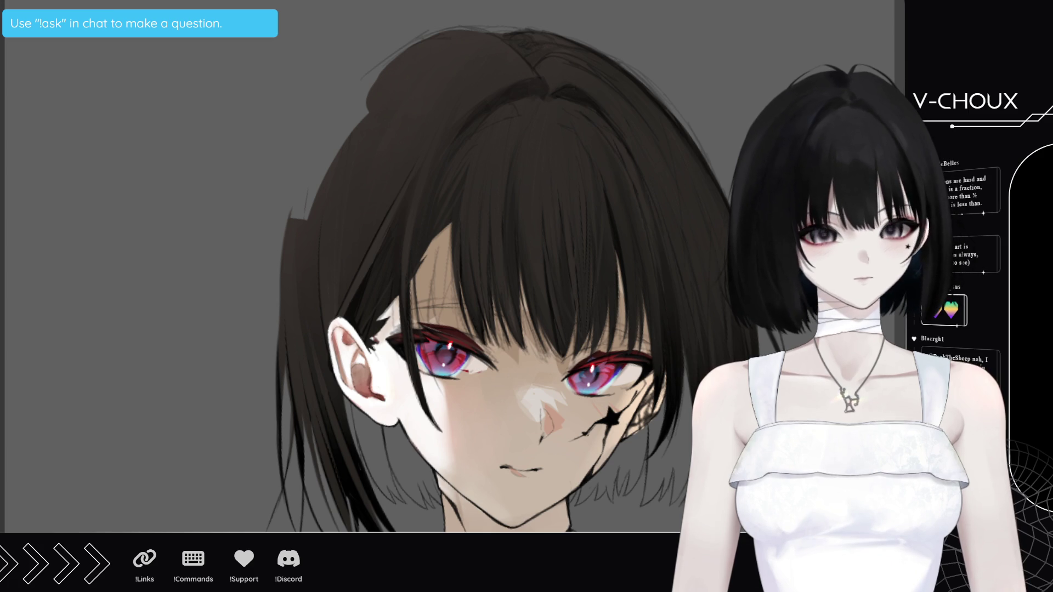
{"action": "key", "text": "ctrl+minus"}
{"action": "key", "text": "ctrl+minus"}
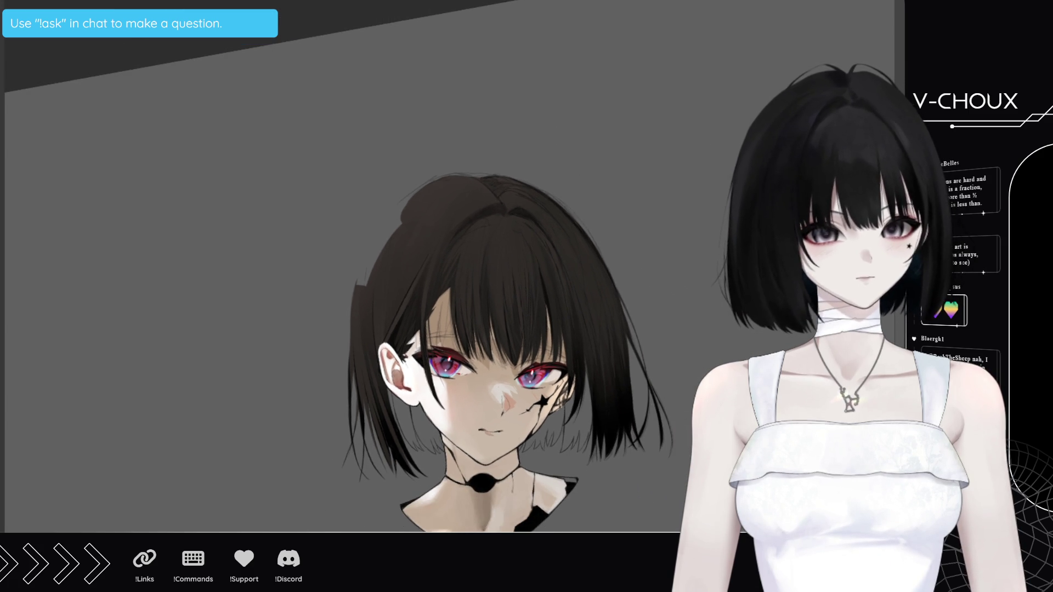
Shift the portrait left in view and flip the view horizontally to check balance
{"action": "left_click_drag", "start_coordinate": [494, 329], "coordinate": [414, 329]}
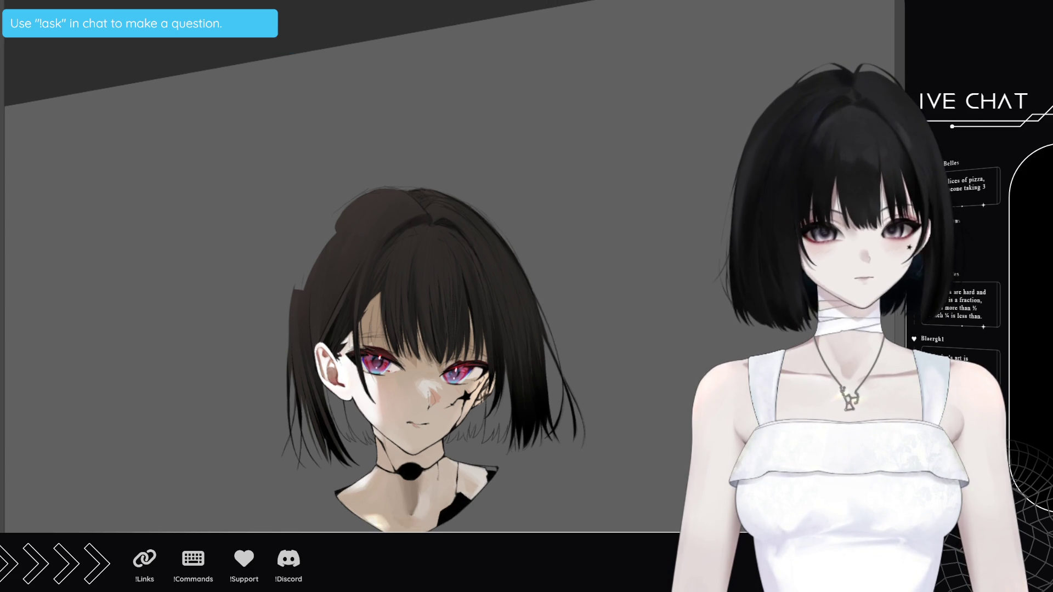
{"action": "key", "text": "h"}
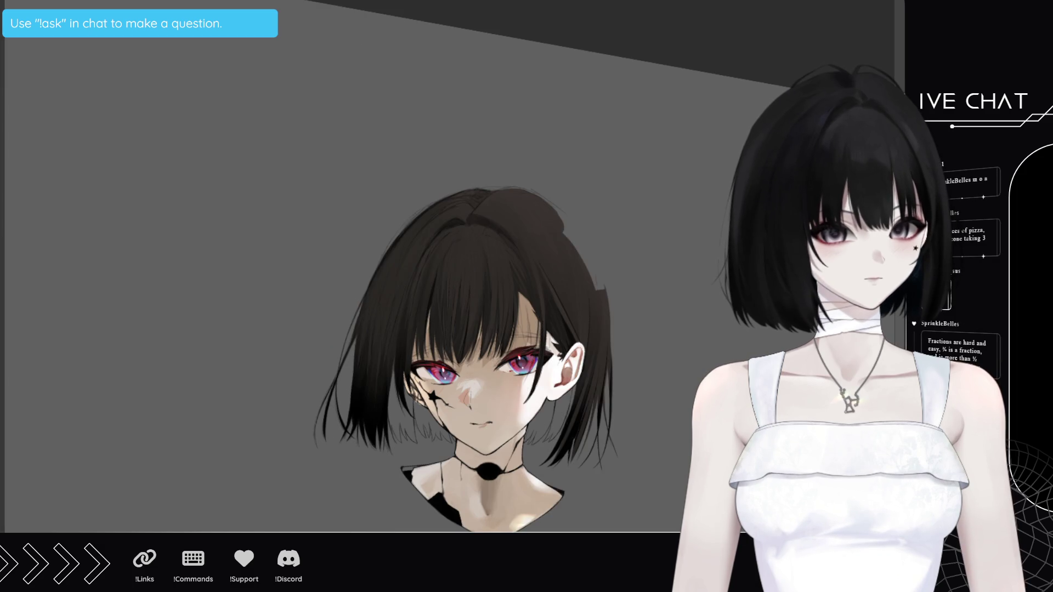
{"action": "scroll", "coordinate": [581, 461], "scroll_direction": "up", "scroll_amount": 3}
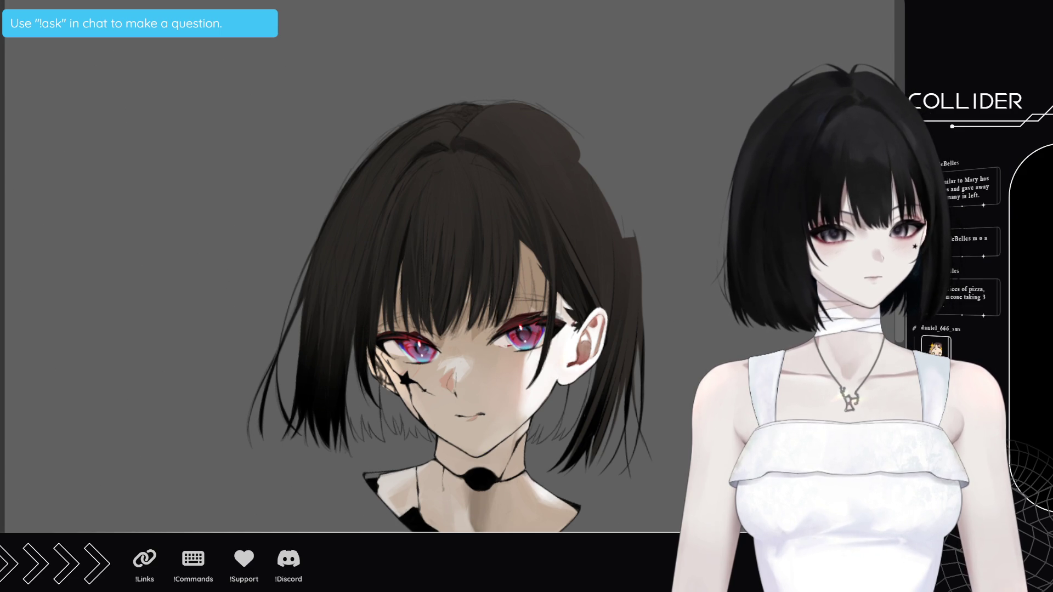
{"action": "scroll", "coordinate": [451, 415], "scroll_direction": "down", "scroll_amount": 3}
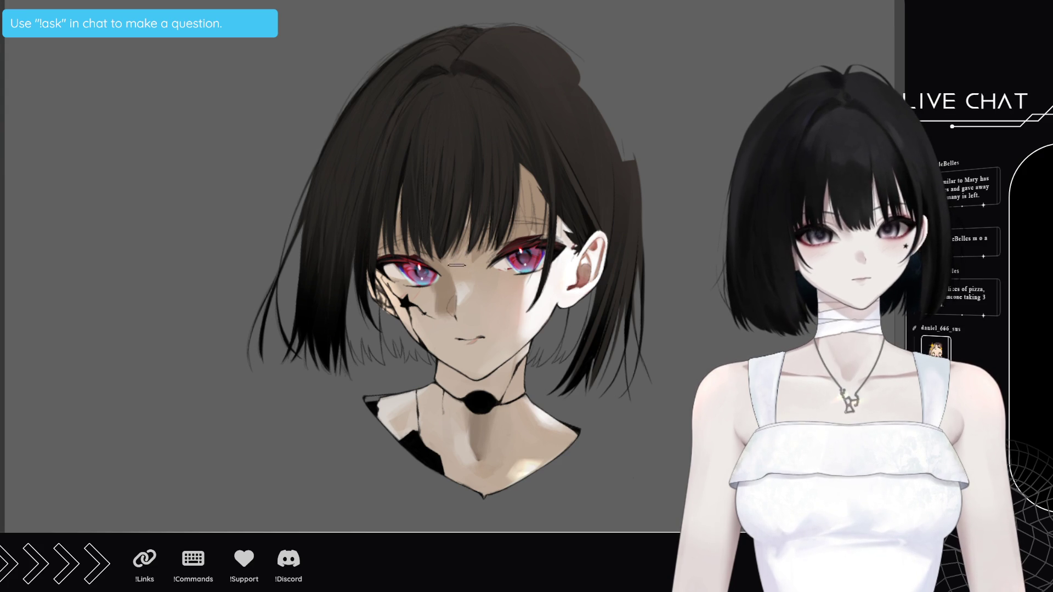
{"action": "left_click", "coordinate": [488, 422], "text": "ctrl"}
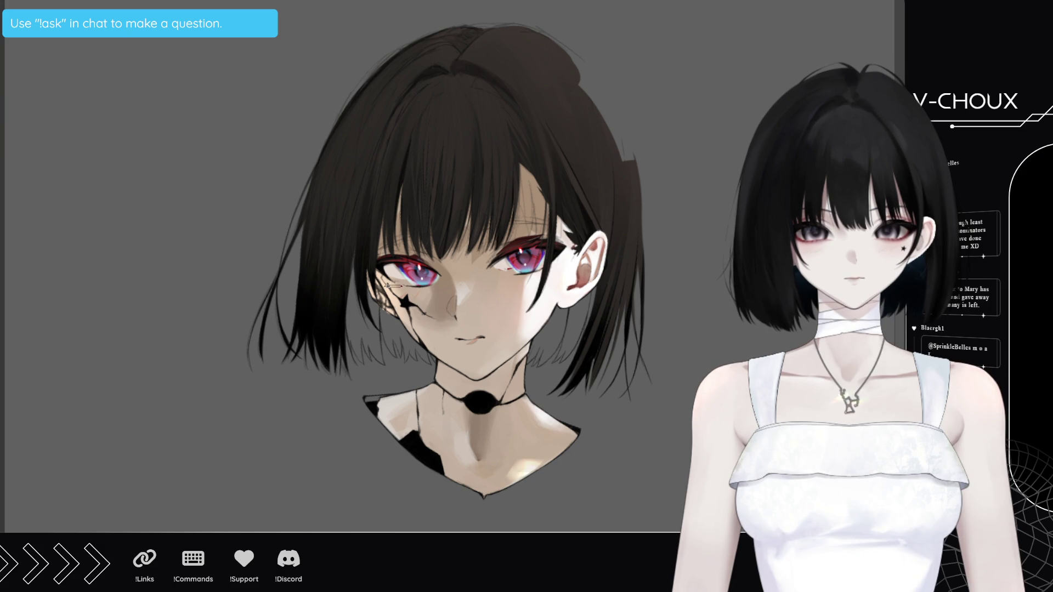
{"action": "key", "text": "h"}
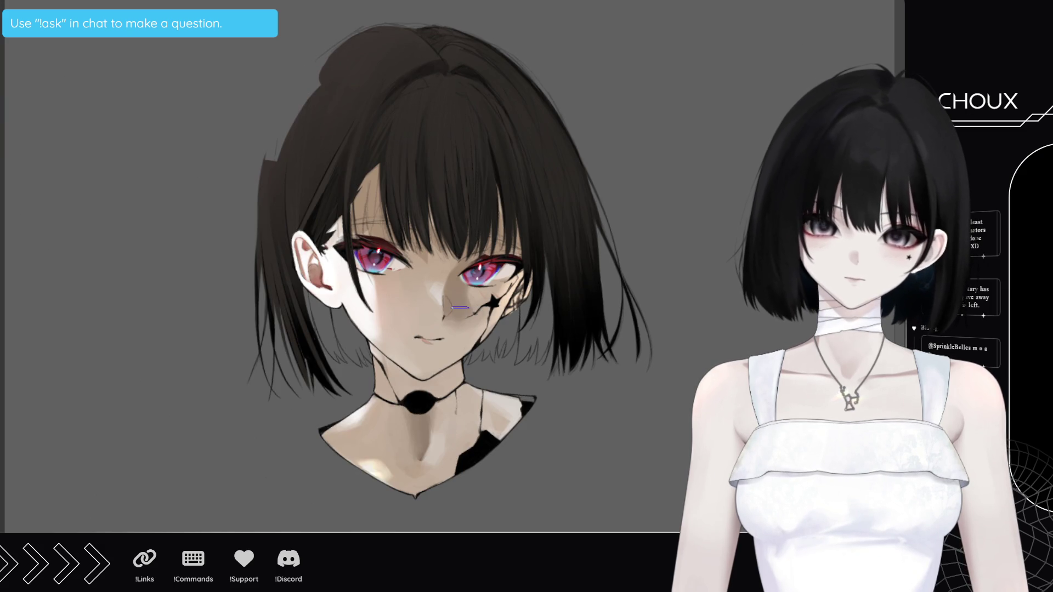
{"action": "key", "text": "h"}
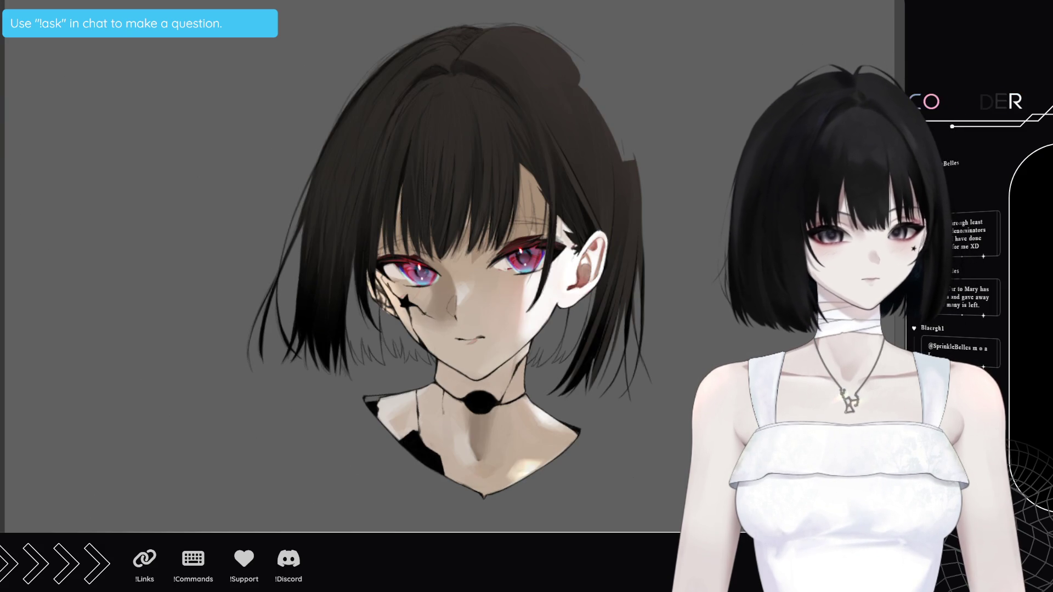
{"action": "left_click", "coordinate": [425, 294], "text": "alt"}
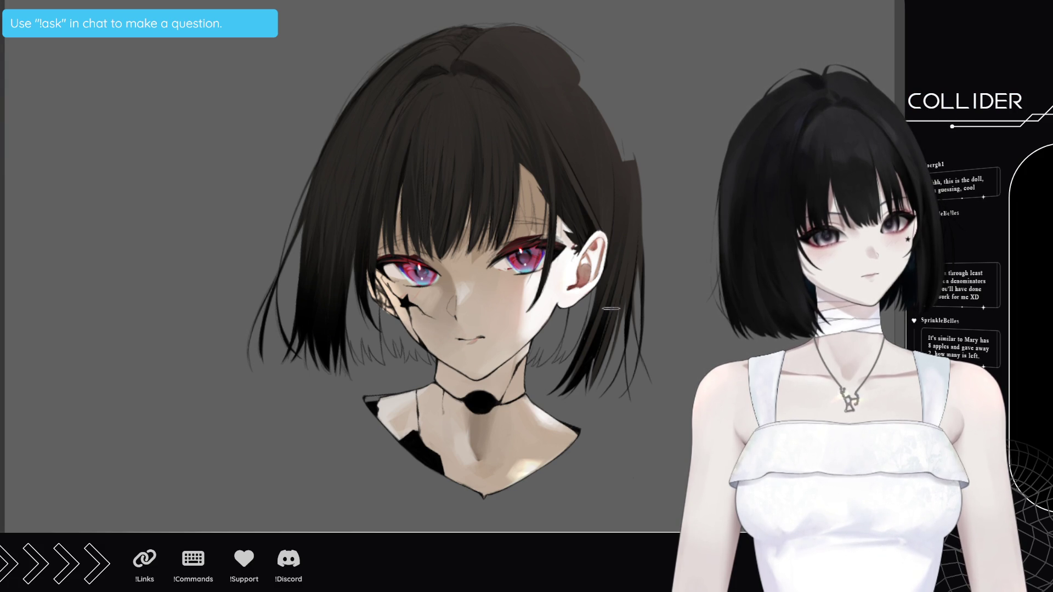
{"action": "key", "text": "m"}
{"action": "left_click", "coordinate": [440, 282], "text": "ctrl"}
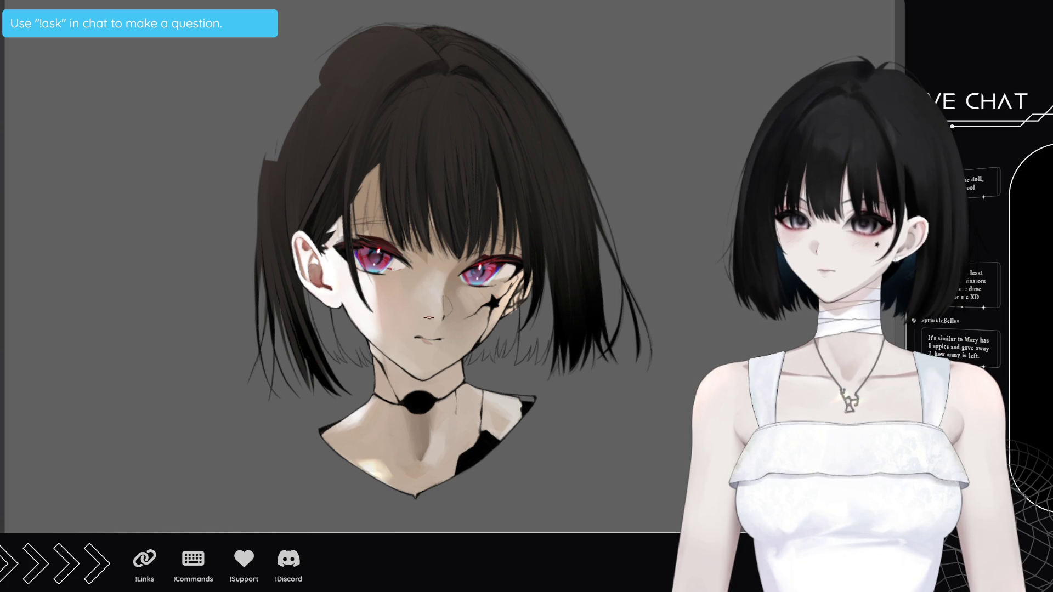
{"action": "left_click", "coordinate": [410, 289], "text": "alt"}
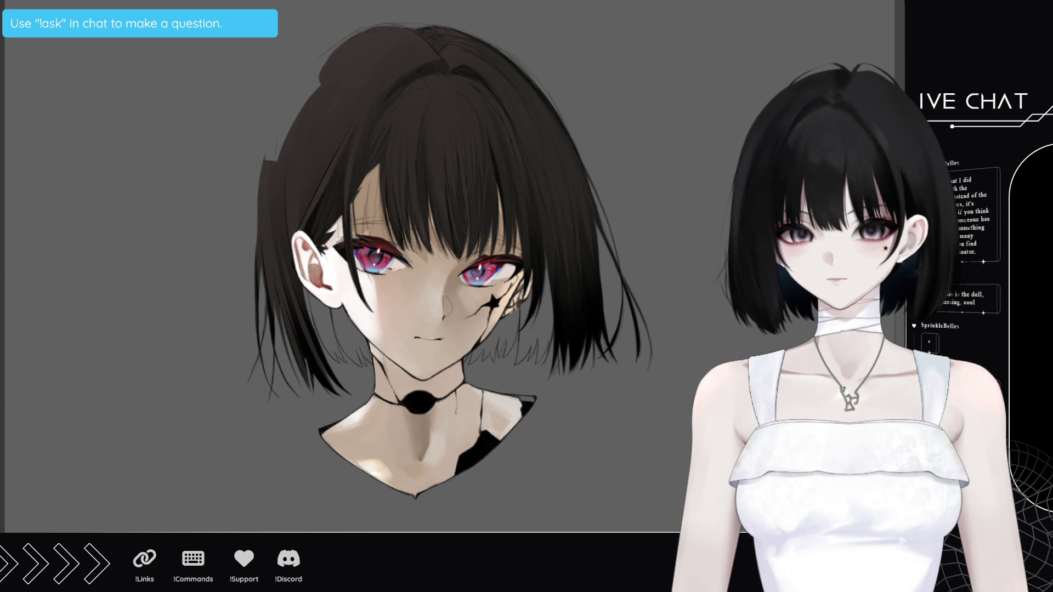
{"action": "key", "text": "4"}
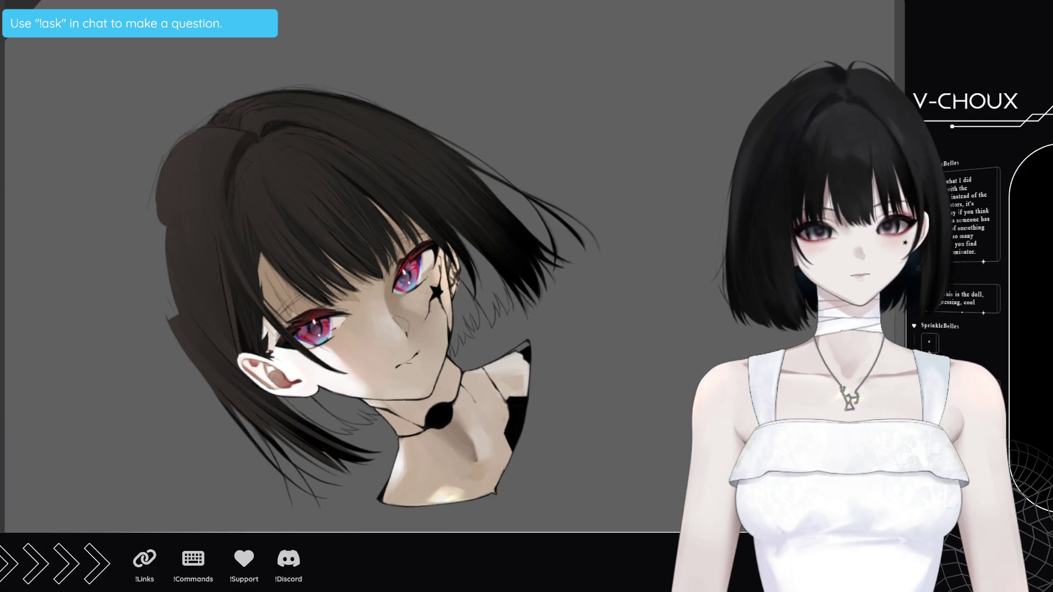
{"action": "key", "text": "m"}
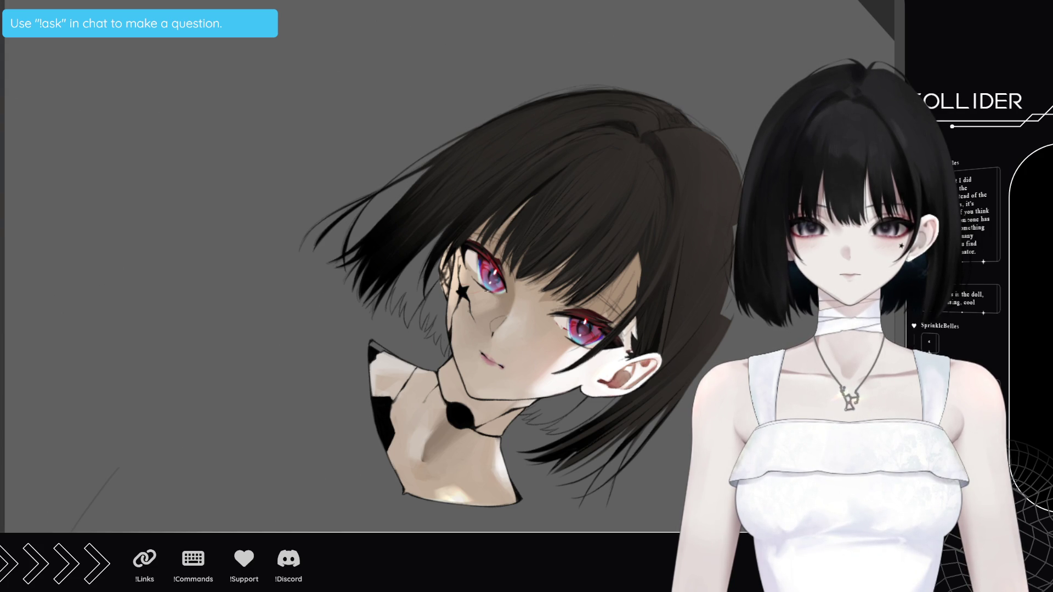
{"action": "key", "text": "h"}
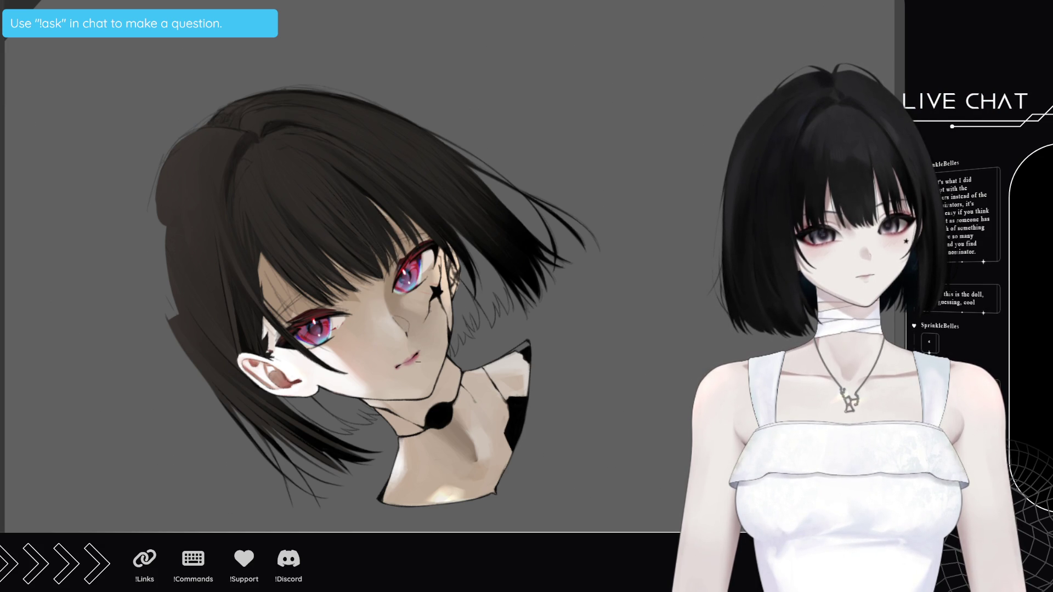
{"action": "key", "text": "h"}
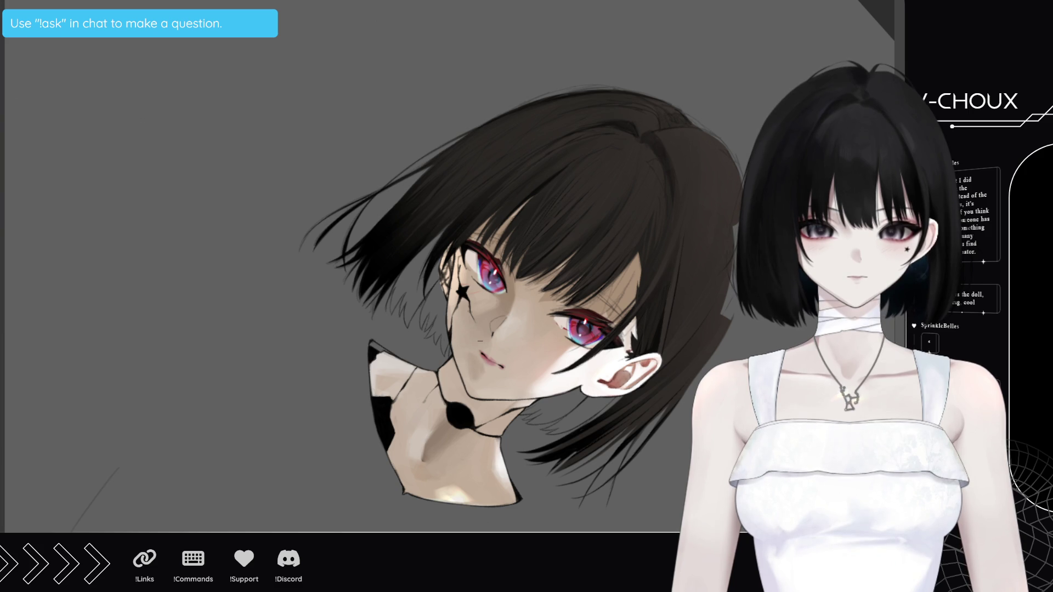
{"action": "key", "text": "h"}
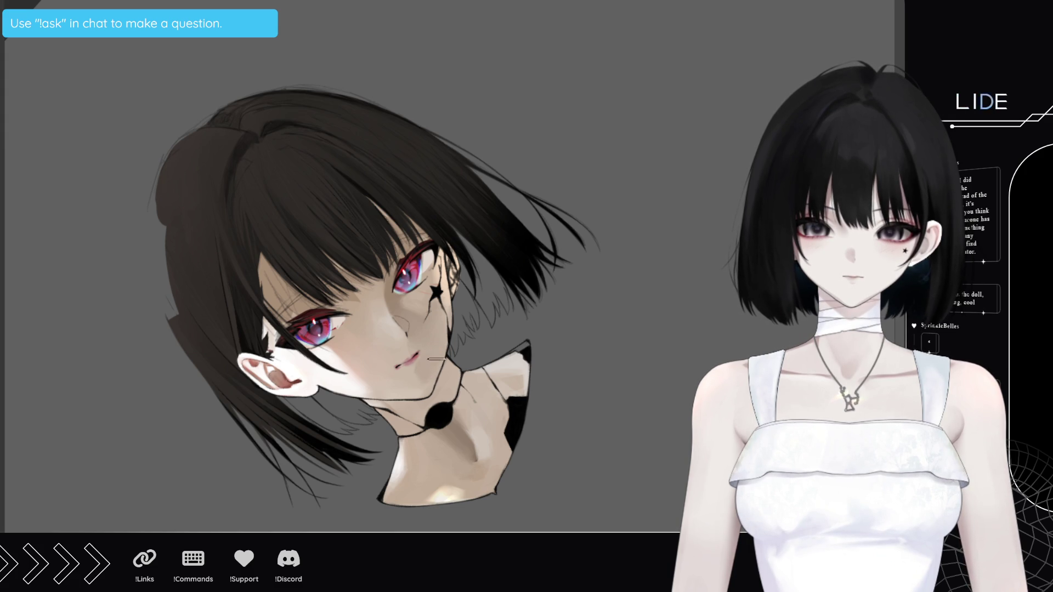
{"action": "left_click", "coordinate": [417, 380], "text": "alt"}
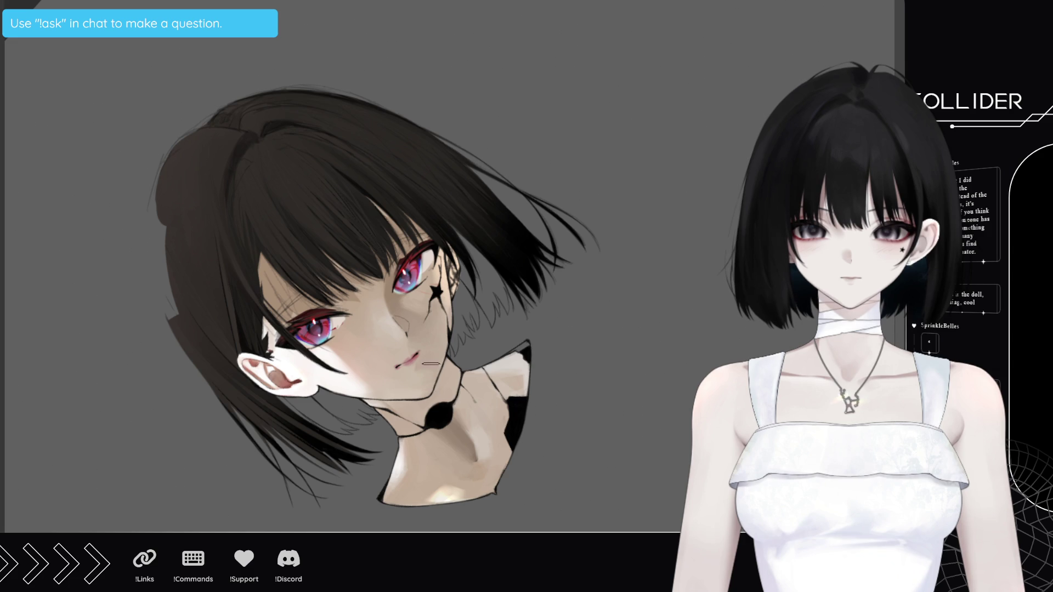
{"action": "left_click", "coordinate": [421, 315], "text": "alt"}
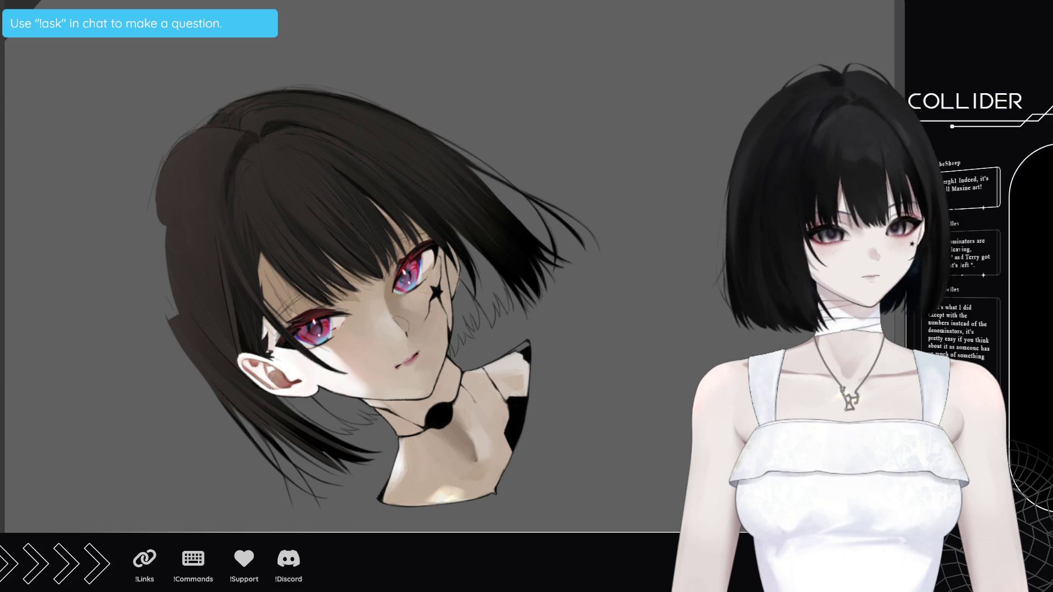
{"action": "left_click_drag", "start_coordinate": [656, 242], "coordinate": [552, 517]}
{"action": "left_click_drag", "start_coordinate": [634, 435], "coordinate": [611, 499]}
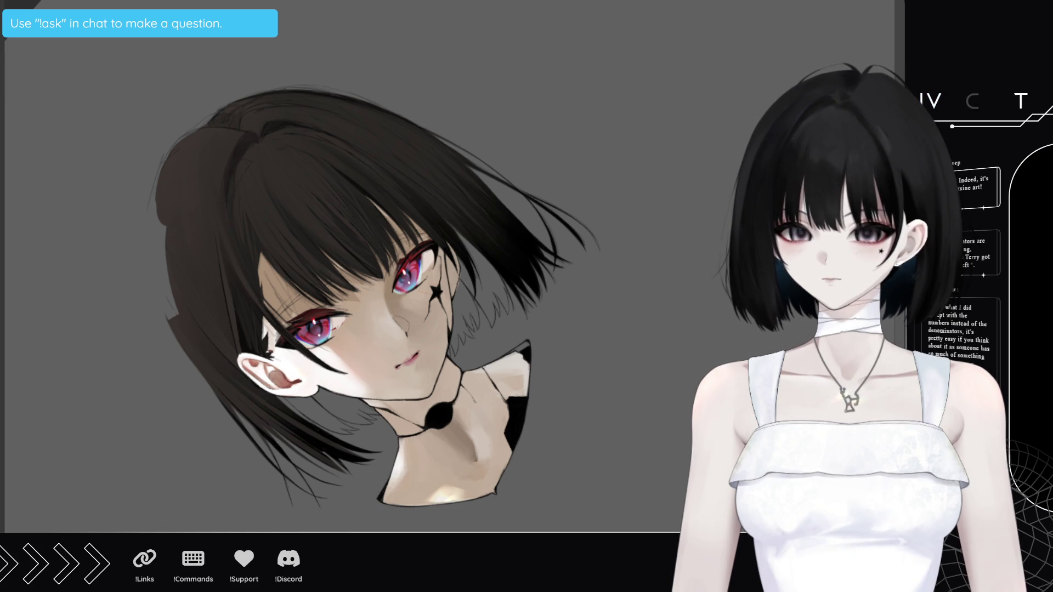
{"action": "mouse_move", "coordinate": [154, 526]}
{"action": "left_mouse_down"}
{"action": "mouse_move", "coordinate": [176, 433]}
{"action": "mouse_move", "coordinate": [182, 455]}
{"action": "left_mouse_up"}
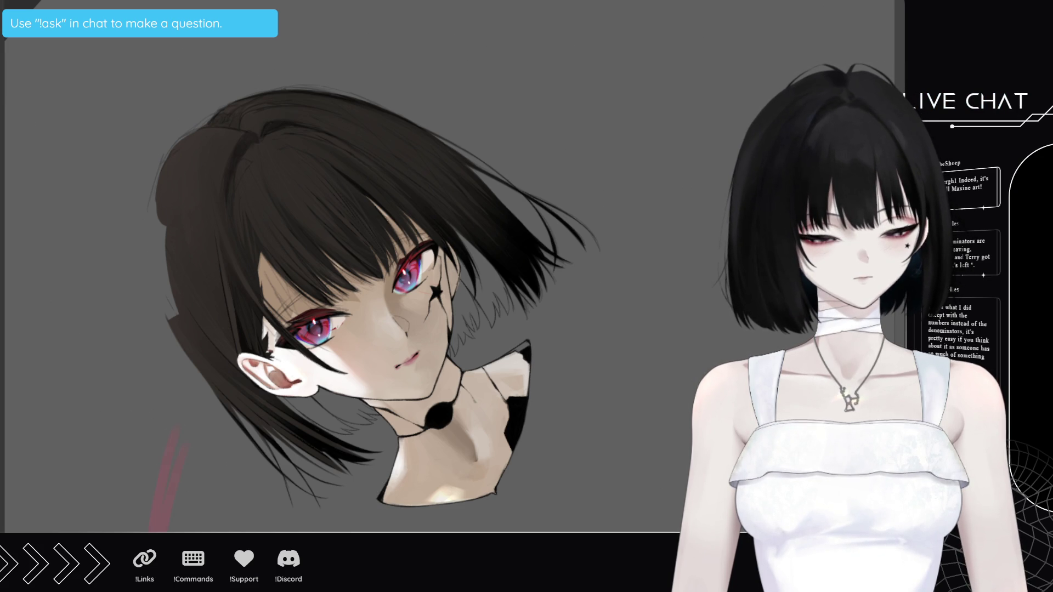
{"action": "left_click_drag", "start_coordinate": [176, 529], "coordinate": [189, 433]}
{"action": "left_click_drag", "start_coordinate": [211, 529], "coordinate": [227, 466]}
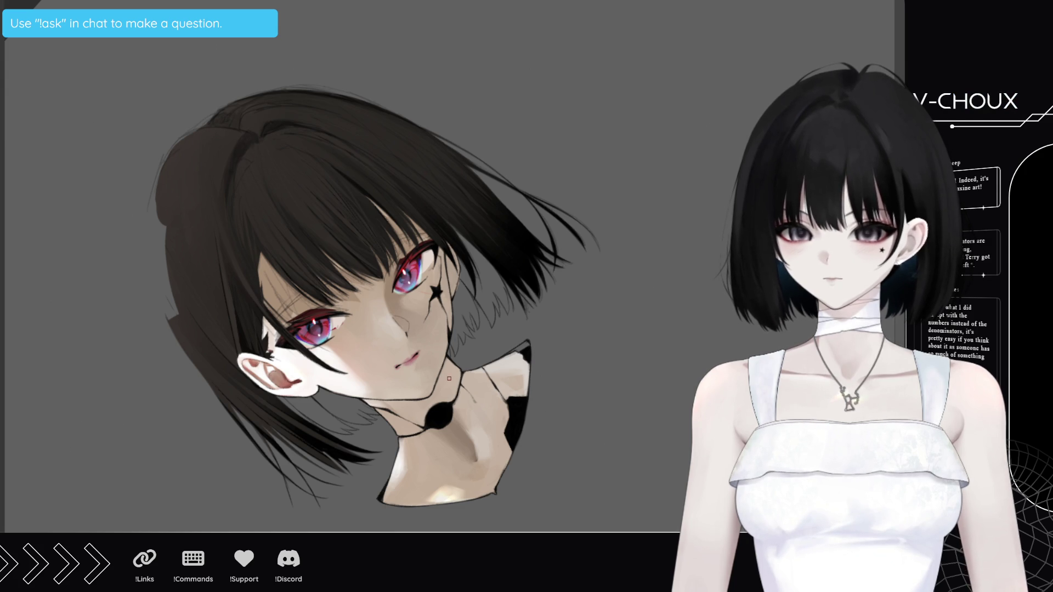
Zoom in on the face, rotate it sideways, then reset the view rotation to upright
{"action": "scroll", "coordinate": [449, 378], "scroll_direction": "up", "scroll_amount": 2}
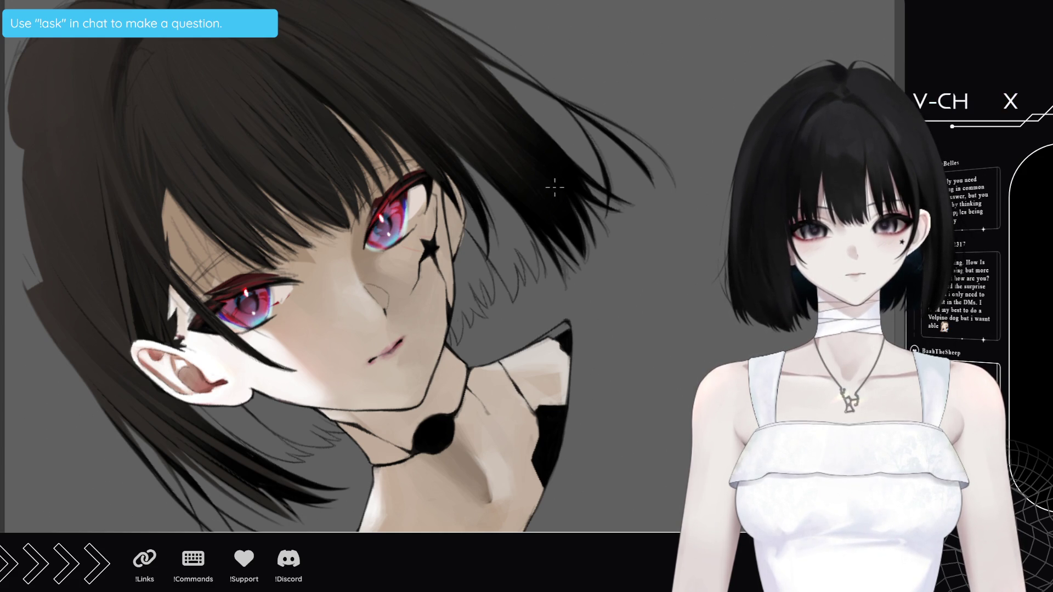
{"action": "left_click_drag", "start_coordinate": [555, 184], "coordinate": [356, 496]}
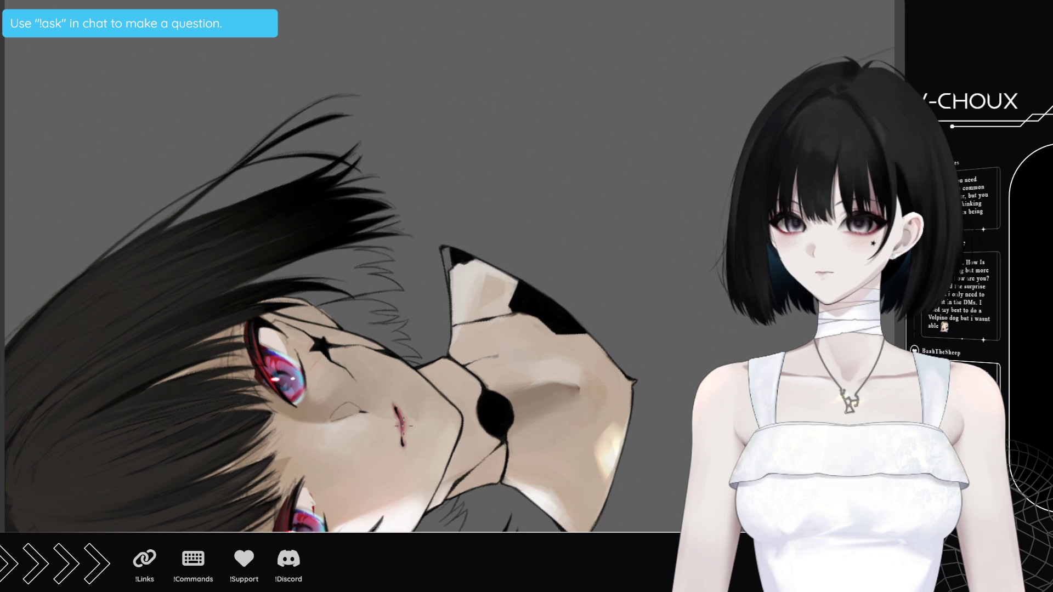
{"action": "scroll", "coordinate": [409, 483], "scroll_direction": "down", "scroll_amount": 3}
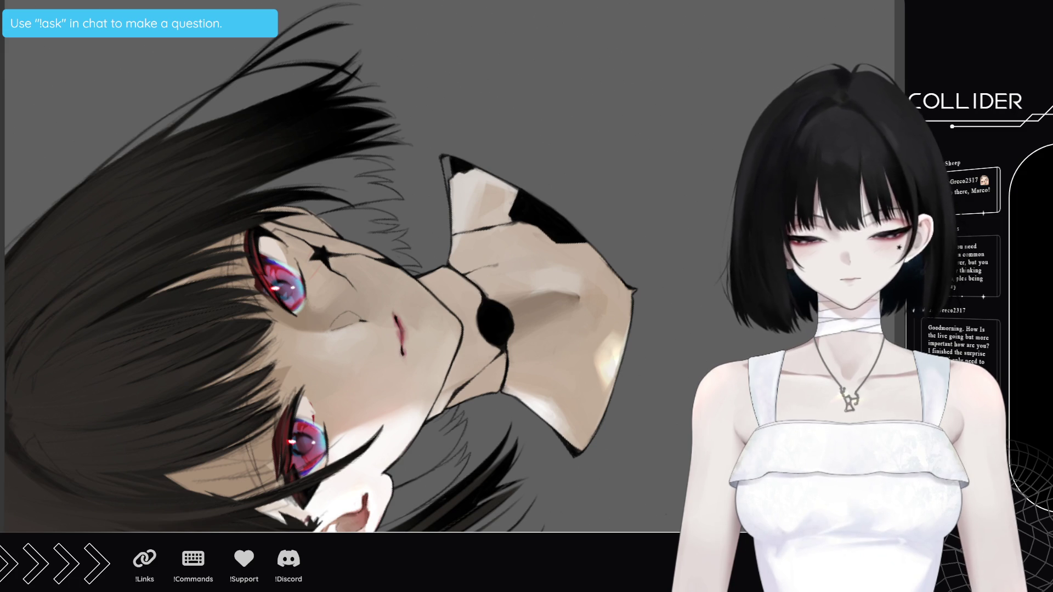
{"action": "key", "text": "Escape"}
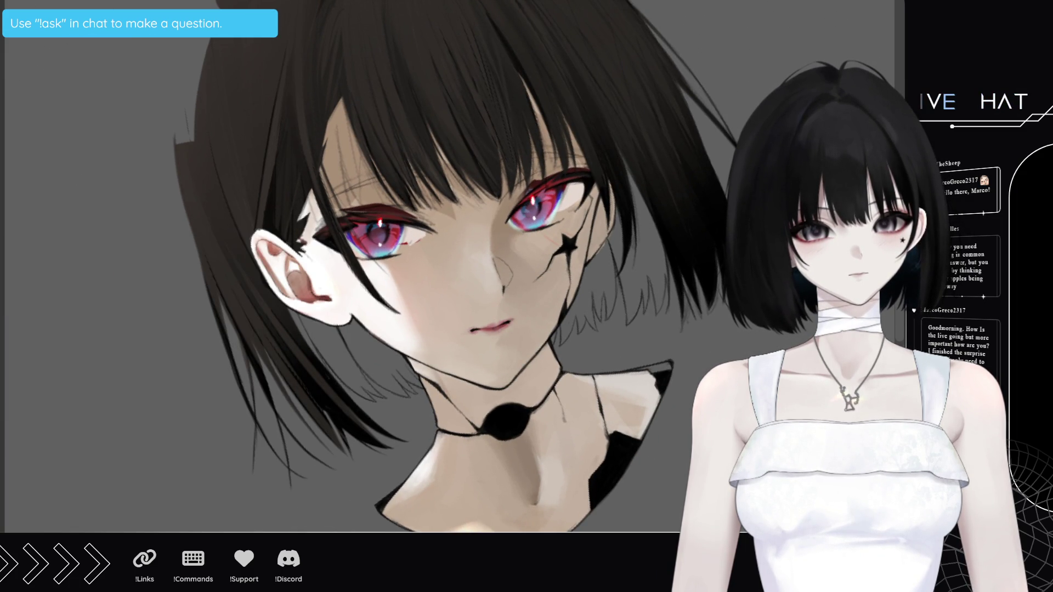
{"action": "key", "text": "h"}
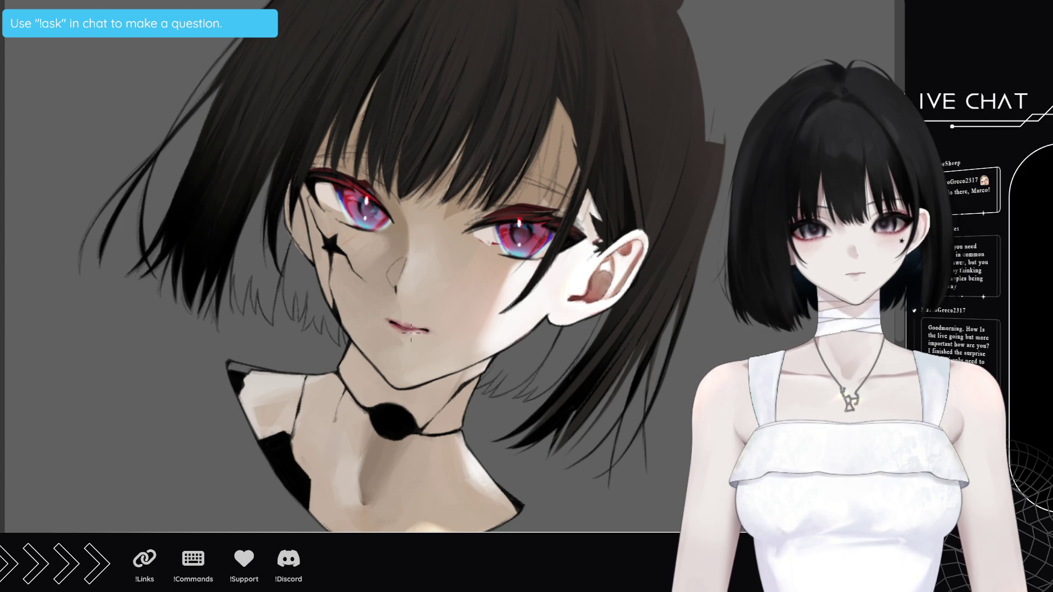
{"action": "left_click", "coordinate": [424, 331], "text": "alt"}
{"action": "left_click", "coordinate": [426, 332], "text": "alt"}
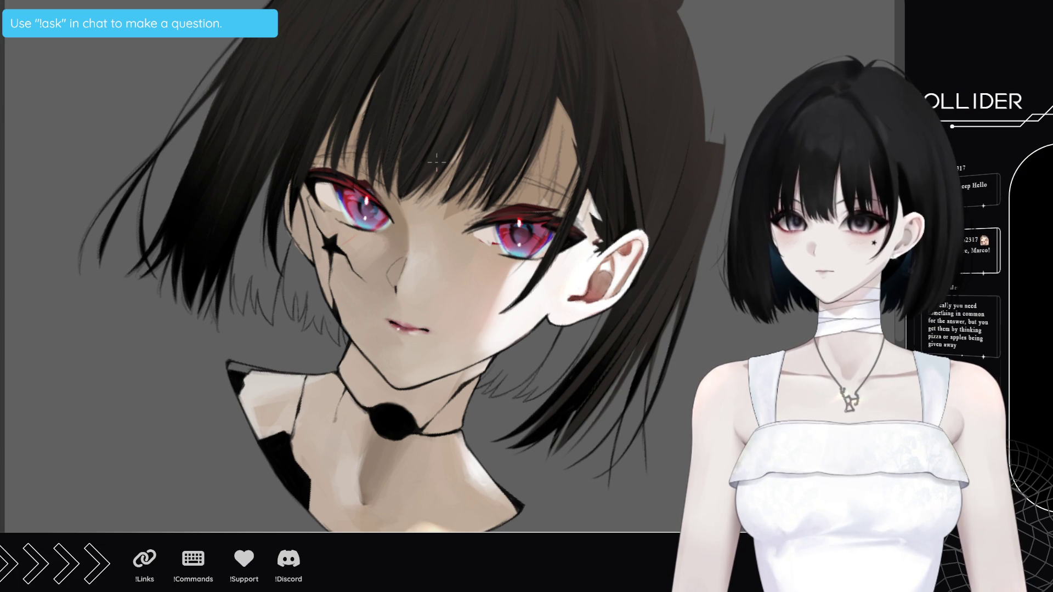
{"action": "key", "text": "h"}
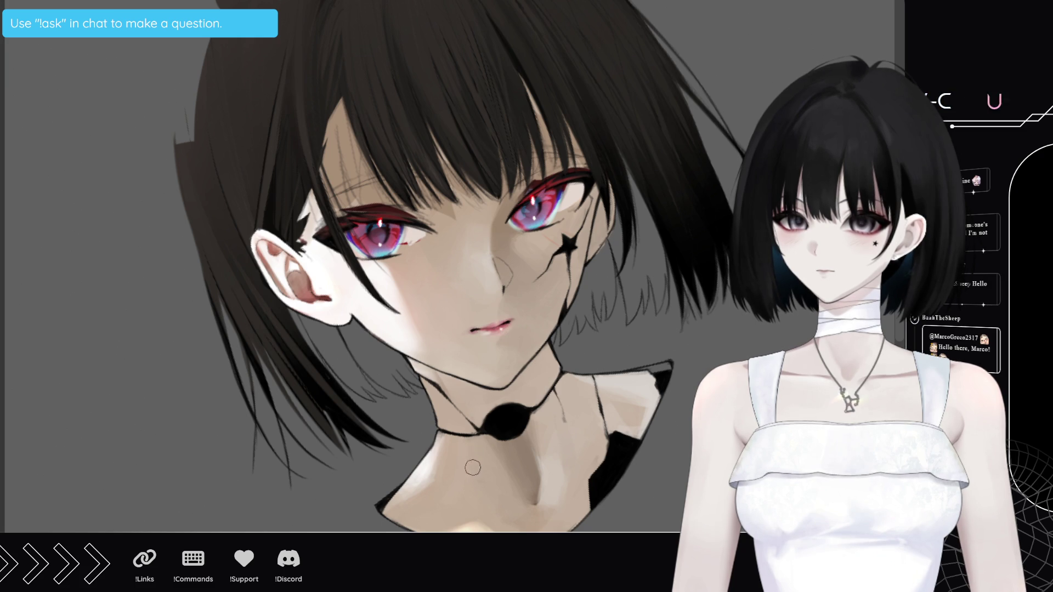
Zoom out to the full figure with the blouse sketch and rose, then zoom back in slightly
{"action": "scroll", "coordinate": [471, 447], "scroll_direction": "down", "scroll_amount": 5}
{"action": "scroll", "coordinate": [418, 401], "scroll_direction": "down", "scroll_amount": 1}
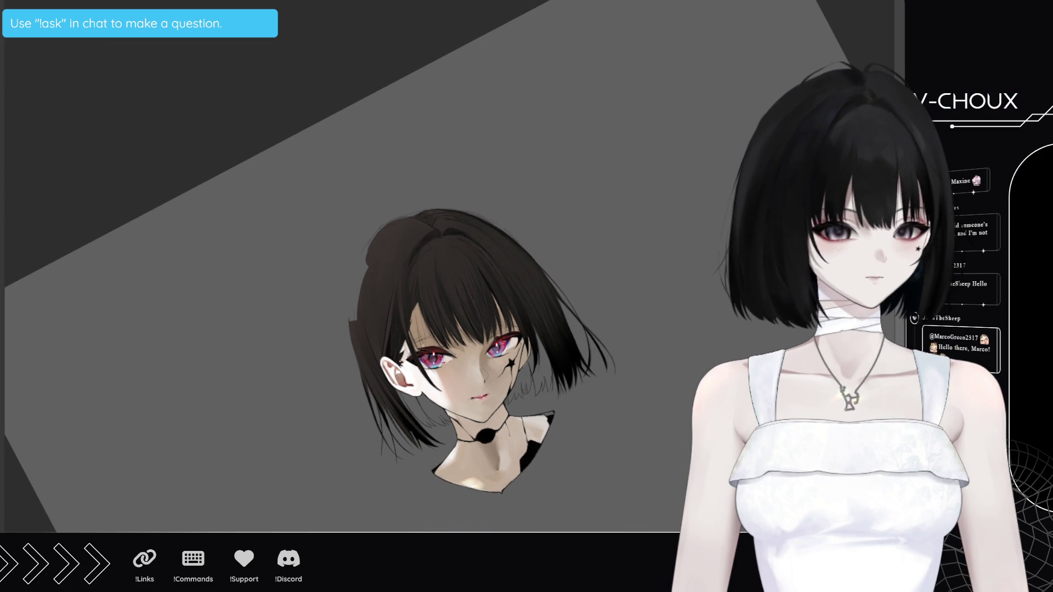
{"action": "scroll", "coordinate": [482, 289], "scroll_direction": "down", "scroll_amount": 3}
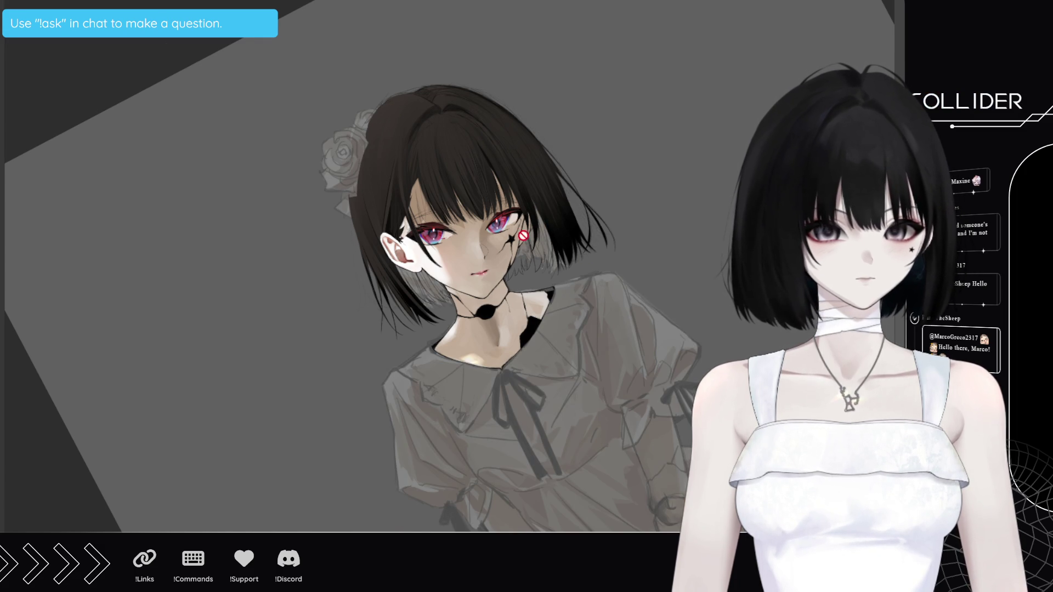
{"action": "scroll", "coordinate": [533, 236], "scroll_direction": "up", "scroll_amount": 2}
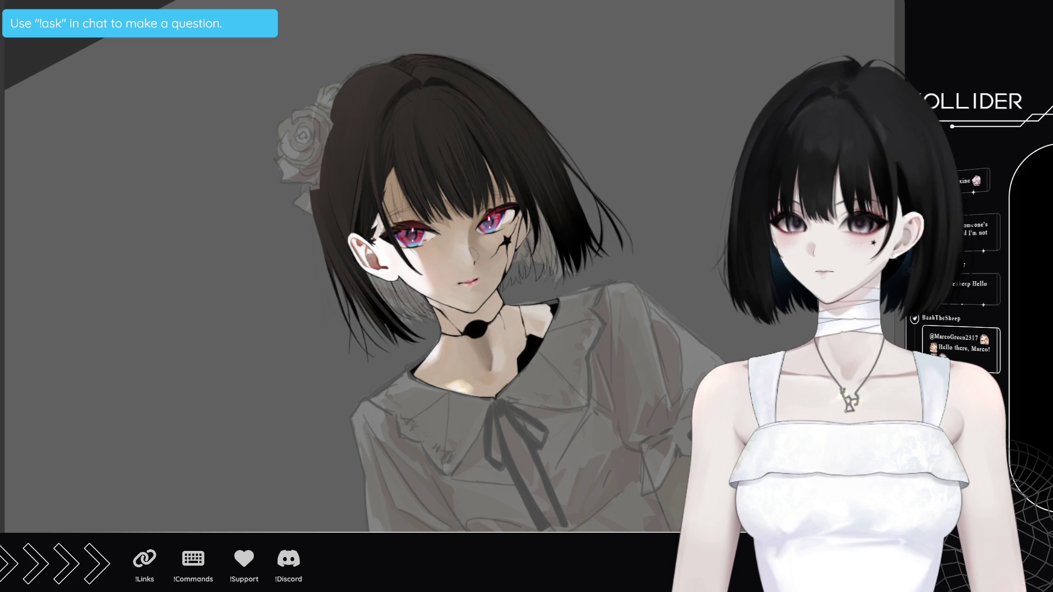
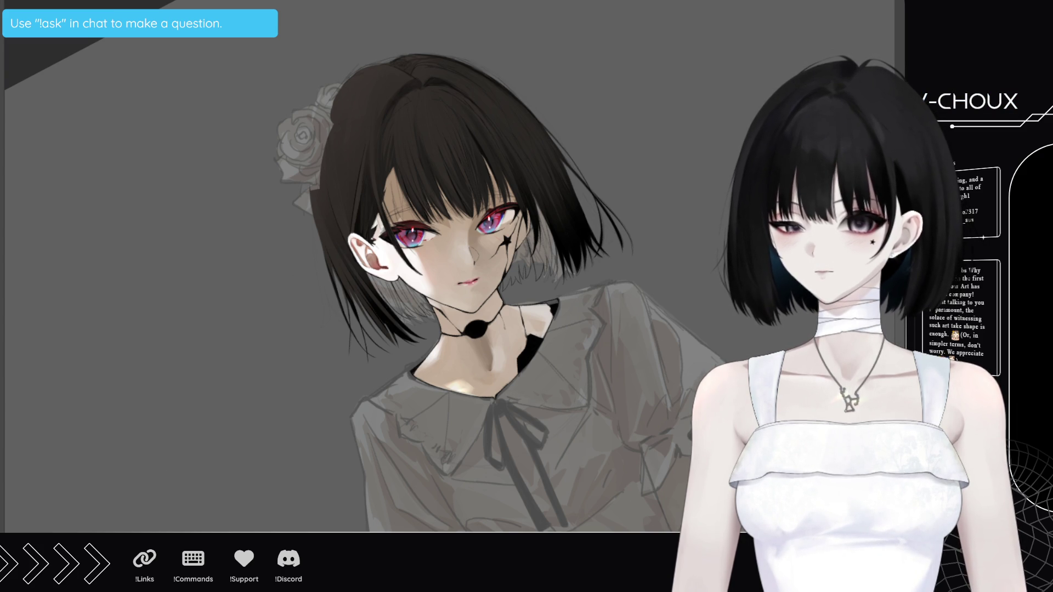
Zoom the canvas in close around the girl's pink-red eyes and nose
{"action": "scroll", "coordinate": [494, 220], "scroll_direction": "up", "scroll_amount": 3}
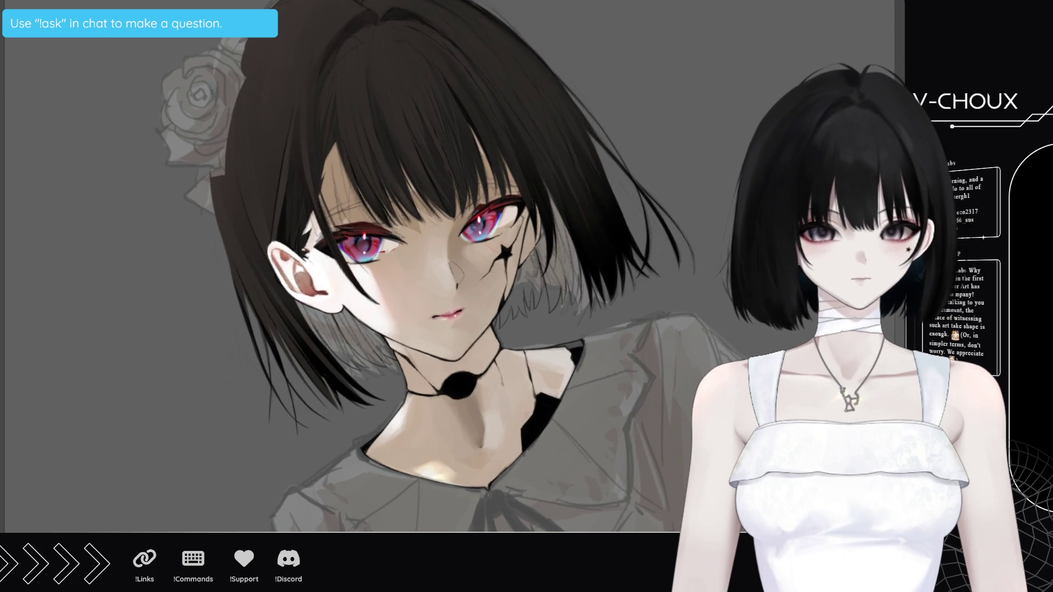
{"action": "scroll", "coordinate": [466, 247], "scroll_direction": "up", "scroll_amount": 1}
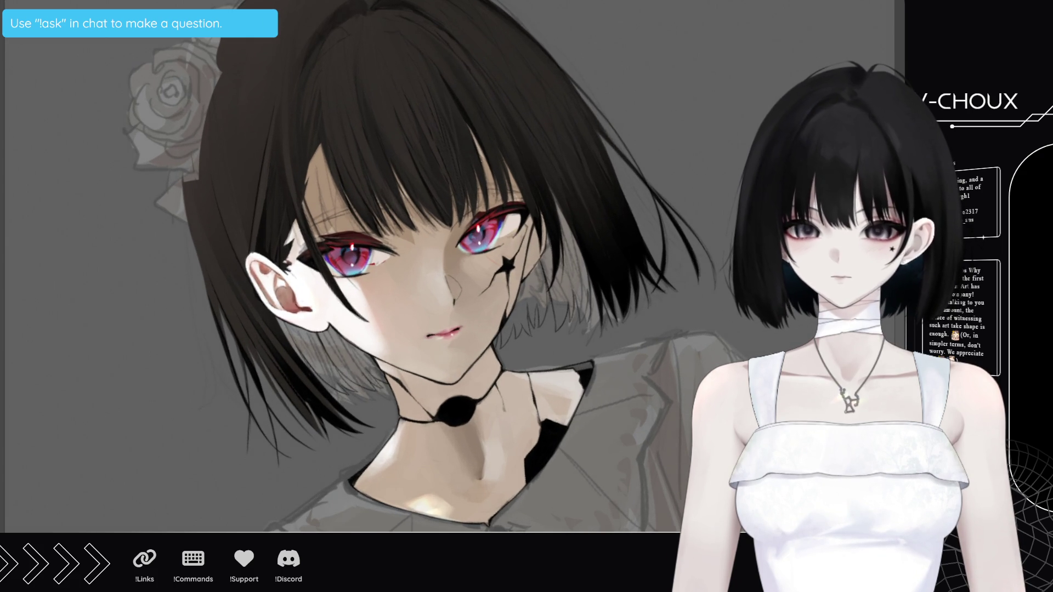
{"action": "scroll", "coordinate": [467, 247], "scroll_direction": "up", "scroll_amount": 1}
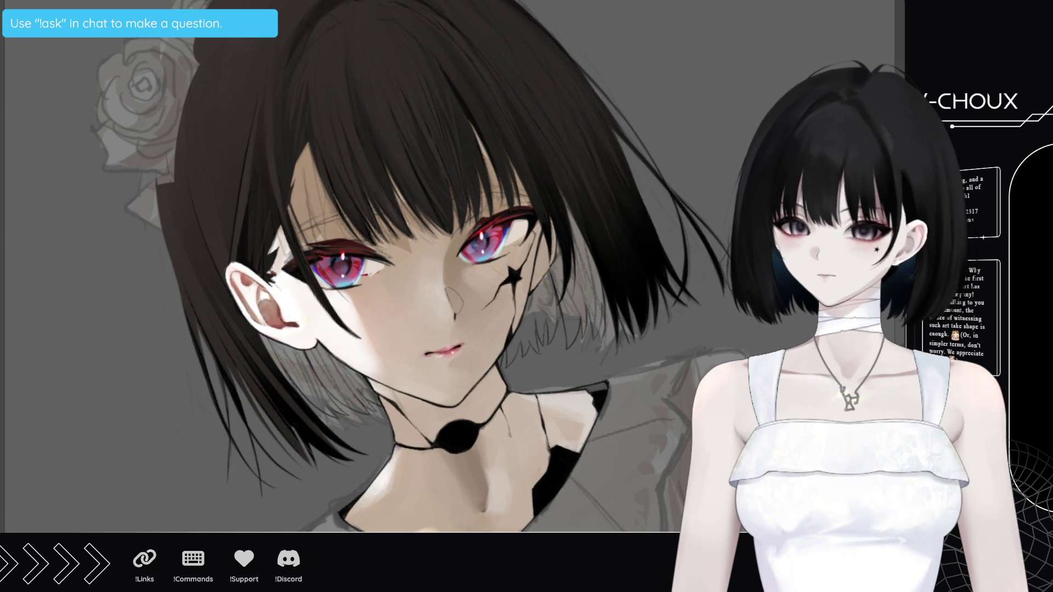
{"action": "scroll", "coordinate": [457, 282], "scroll_direction": "up", "scroll_amount": 1}
{"action": "scroll", "coordinate": [456, 281], "scroll_direction": "up", "scroll_amount": 4}
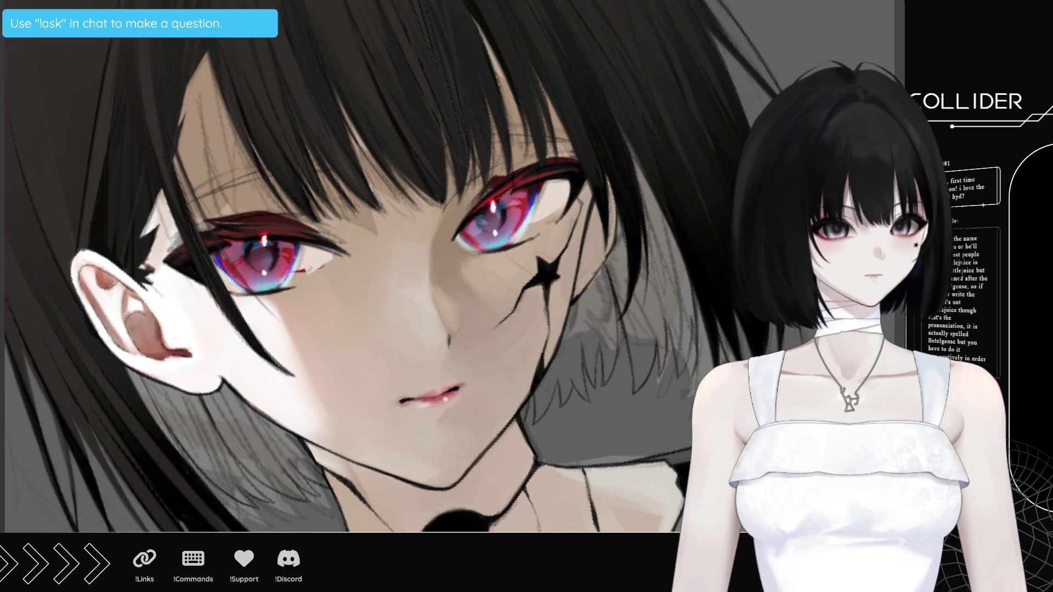
Mirror the canvas to check the face and shrink the brush to about 50 px
{"action": "key", "text": "h"}
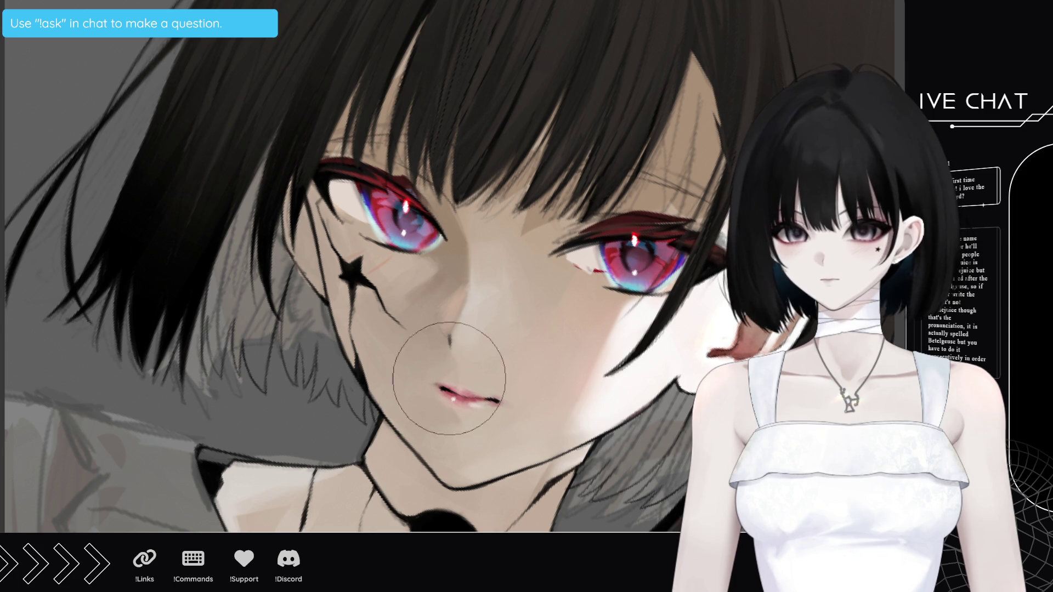
{"action": "key", "text": "bracketleft"}
{"action": "key", "text": "bracketleft"}
{"action": "key", "text": "bracketleft"}
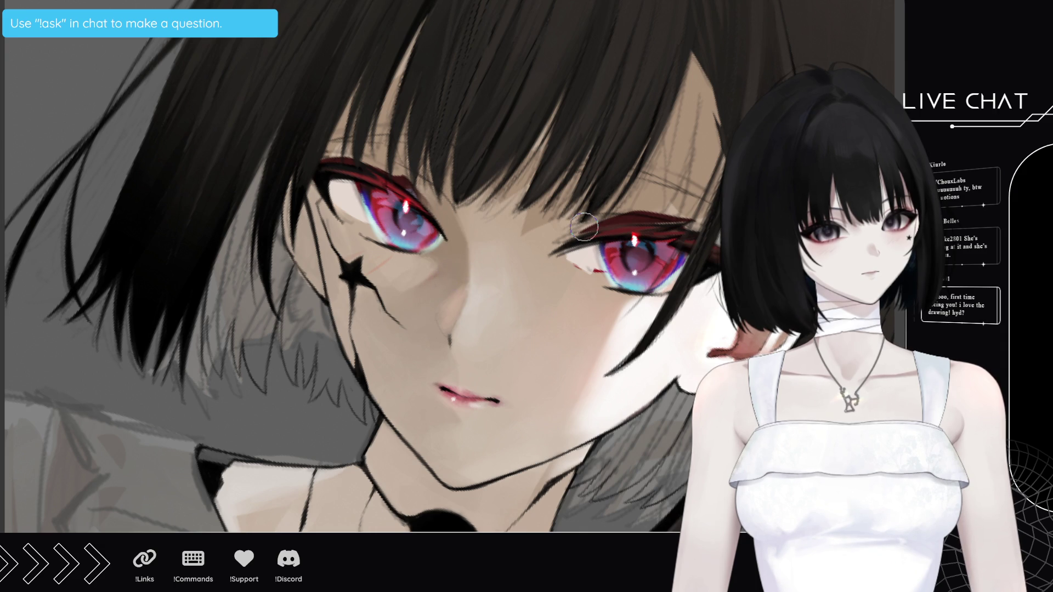
{"action": "scroll", "coordinate": [466, 429], "scroll_direction": "down", "scroll_amount": 3}
Zoom out to the full bust and flip the canvas back to normal orientation
{"action": "scroll", "coordinate": [466, 428], "scroll_direction": "down", "scroll_amount": 3}
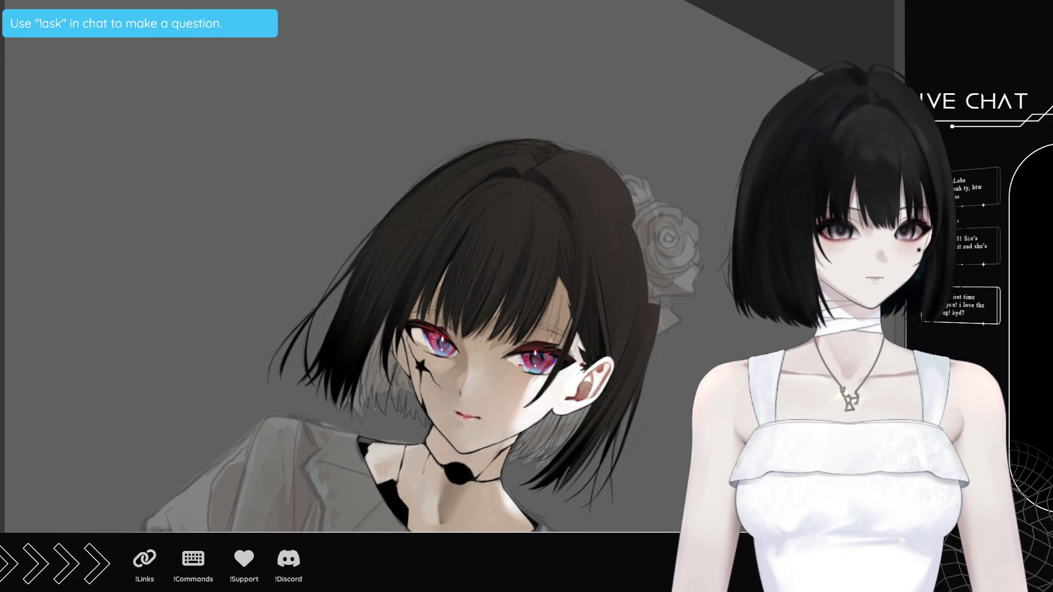
{"action": "key", "text": "h"}
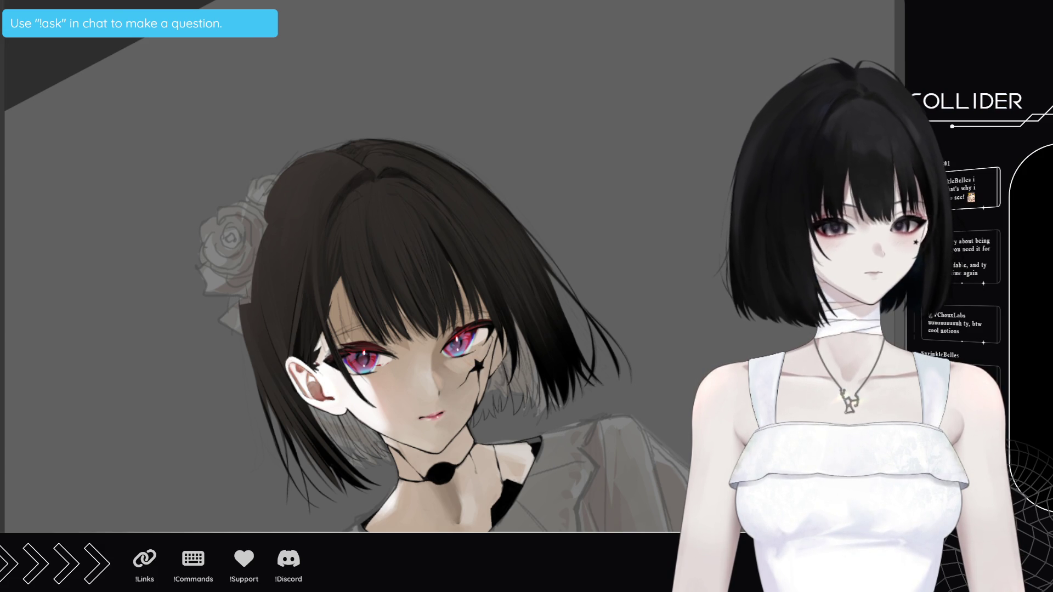
{"action": "scroll", "coordinate": [346, 267], "scroll_direction": "down", "scroll_amount": 3}
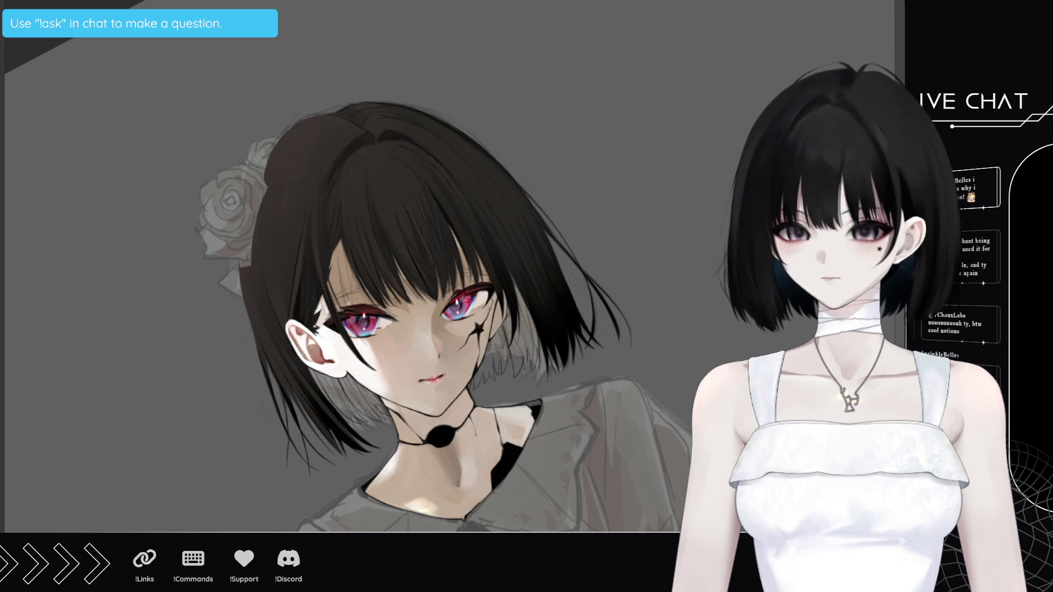
{"action": "key", "text": "minus"}
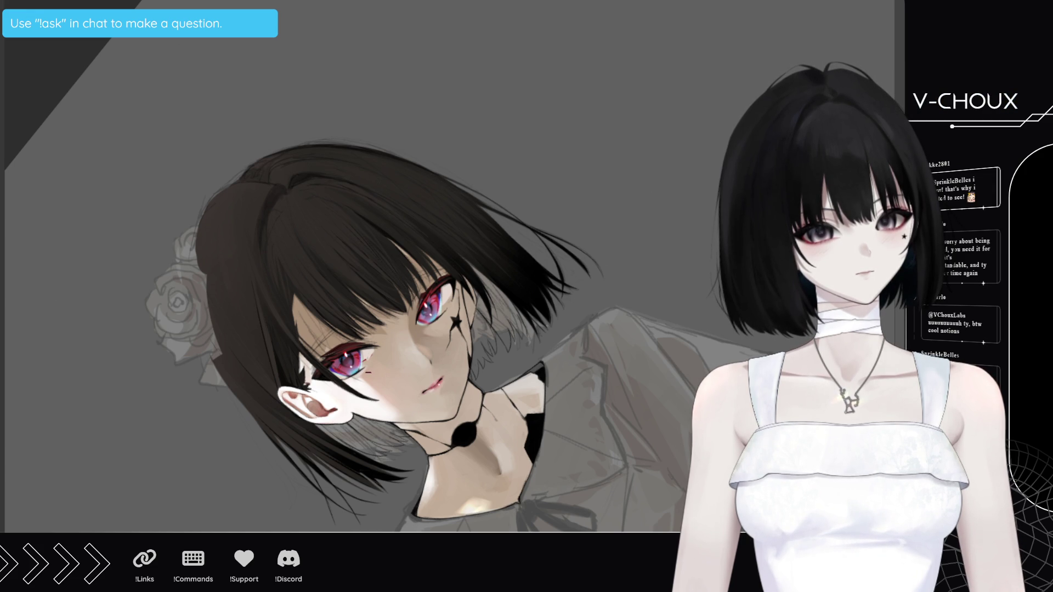
{"action": "key", "text": "6"}
{"action": "key", "text": "6"}
{"action": "key", "text": "6"}
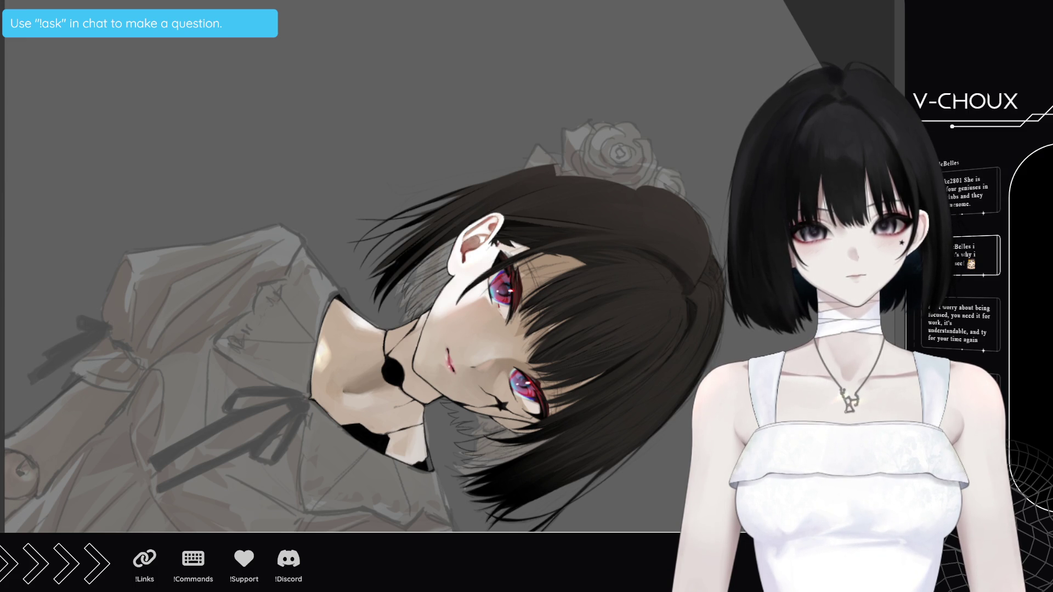
{"action": "key", "text": "Home"}
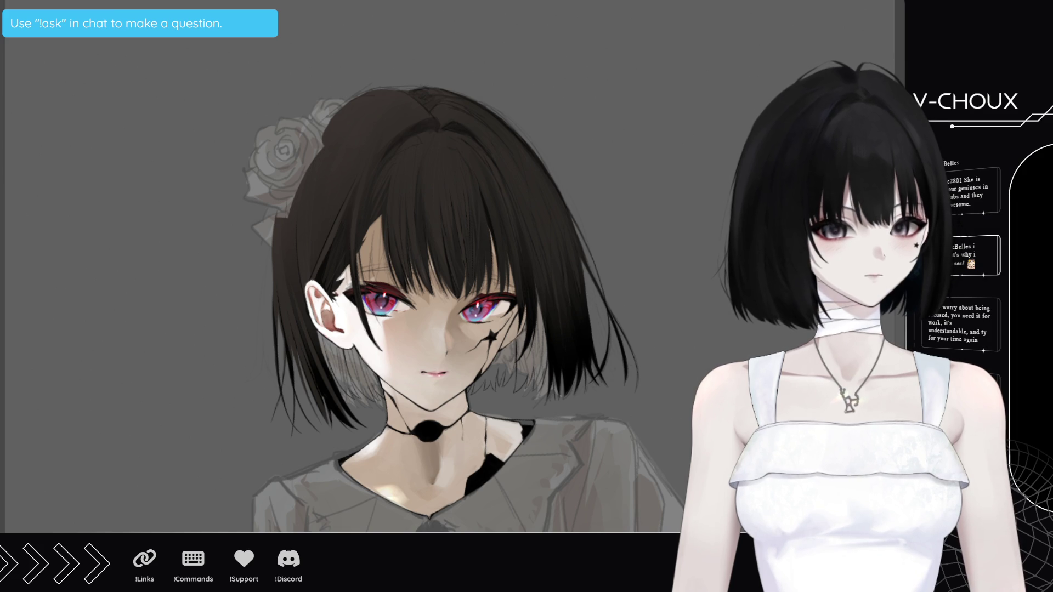
{"action": "scroll", "coordinate": [485, 329], "scroll_direction": "up", "scroll_amount": 3}
{"action": "scroll", "coordinate": [527, 367], "scroll_direction": "up", "scroll_amount": 1}
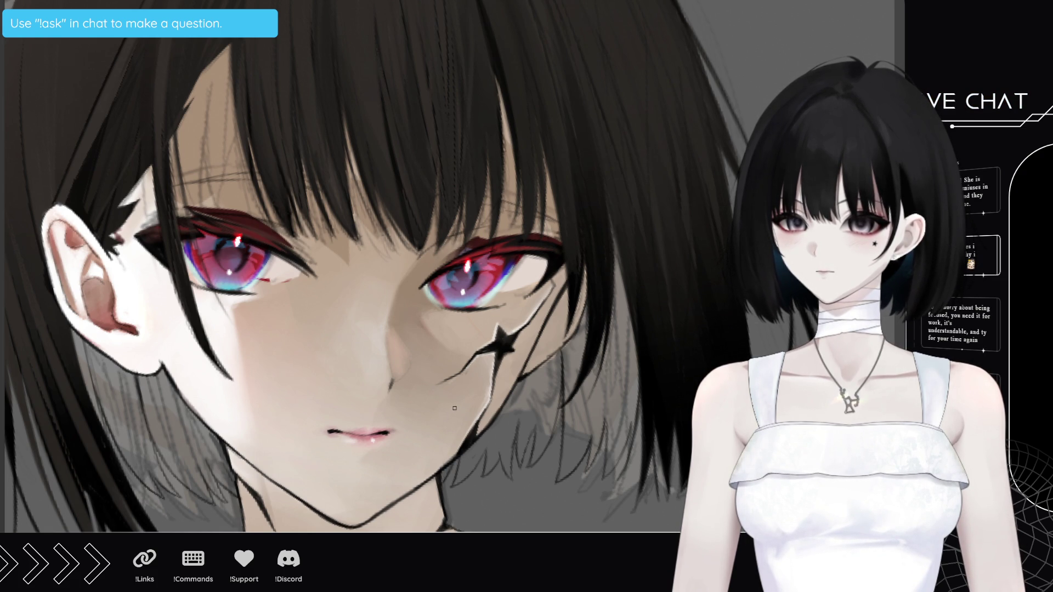
{"action": "key", "text": "ctrl+minus"}
{"action": "key", "text": "ctrl+minus"}
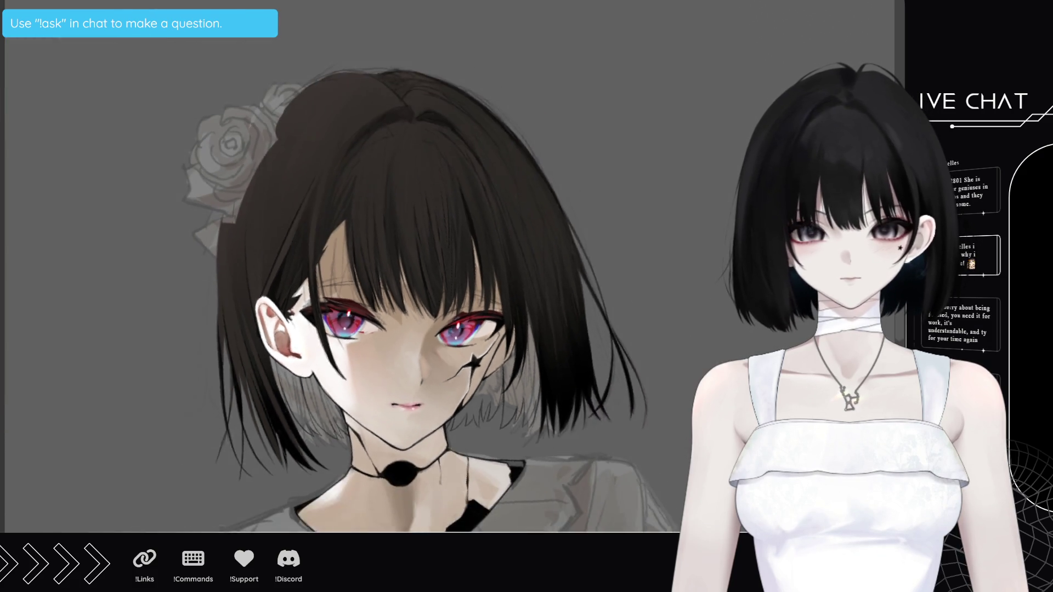